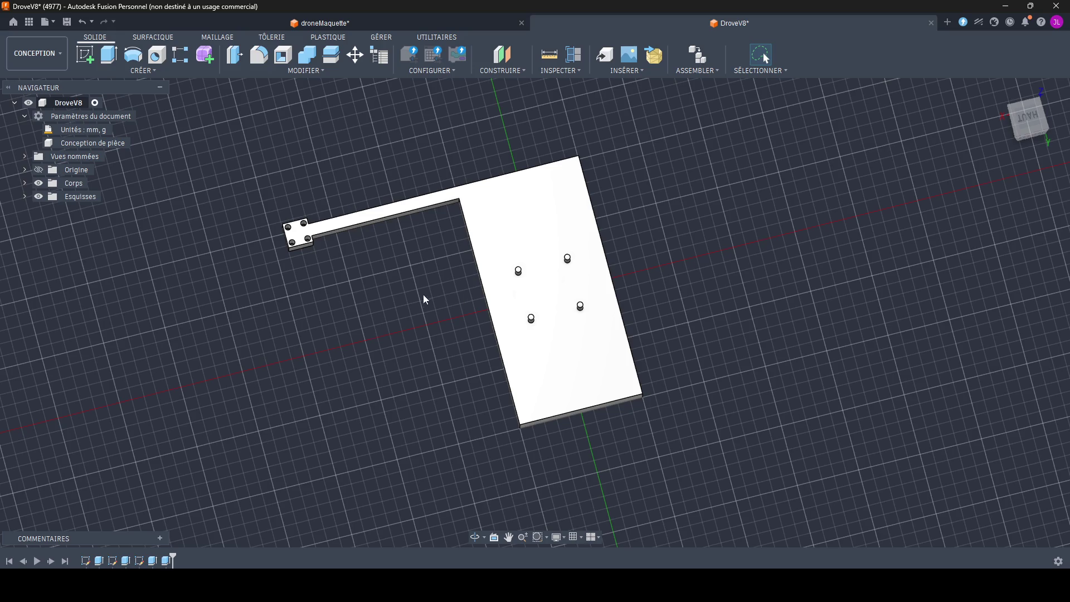
# Step: Orbit the plate toward a top-down view and open its sketch for editing
pyautogui.moveTo(423, 294); pyautogui.dragTo(514, 331, button='middle')
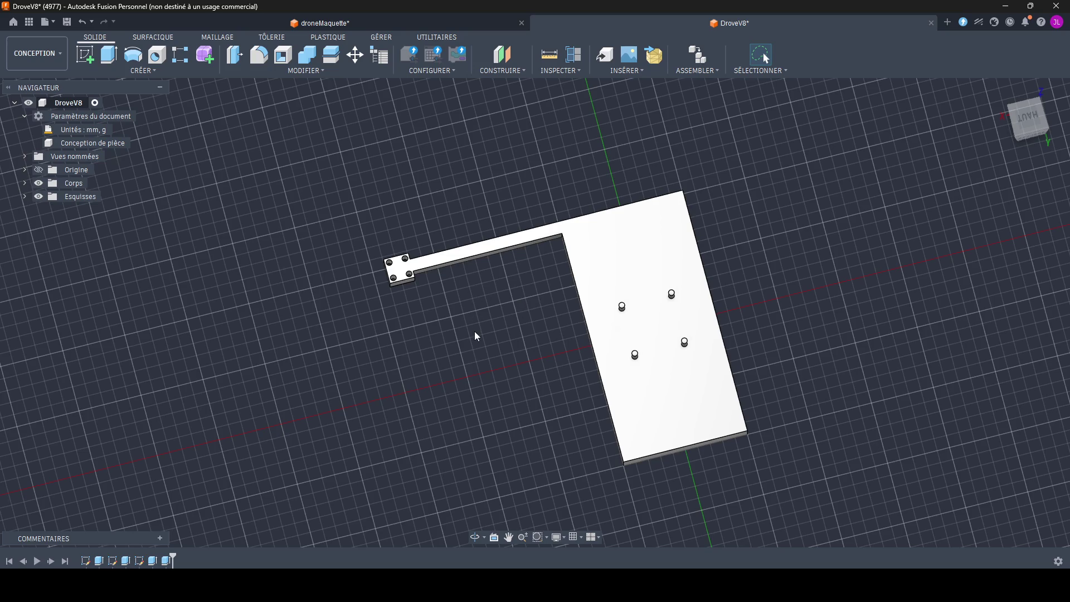
pyautogui.moveTo(475, 332)
pyautogui.keyDown('shift'); pyautogui.mouseDown(button='middle')
pyautogui.moveTo(502, 351)
pyautogui.moveTo(487, 344)
pyautogui.mouseUp(button='middle'); pyautogui.keyUp('shift')
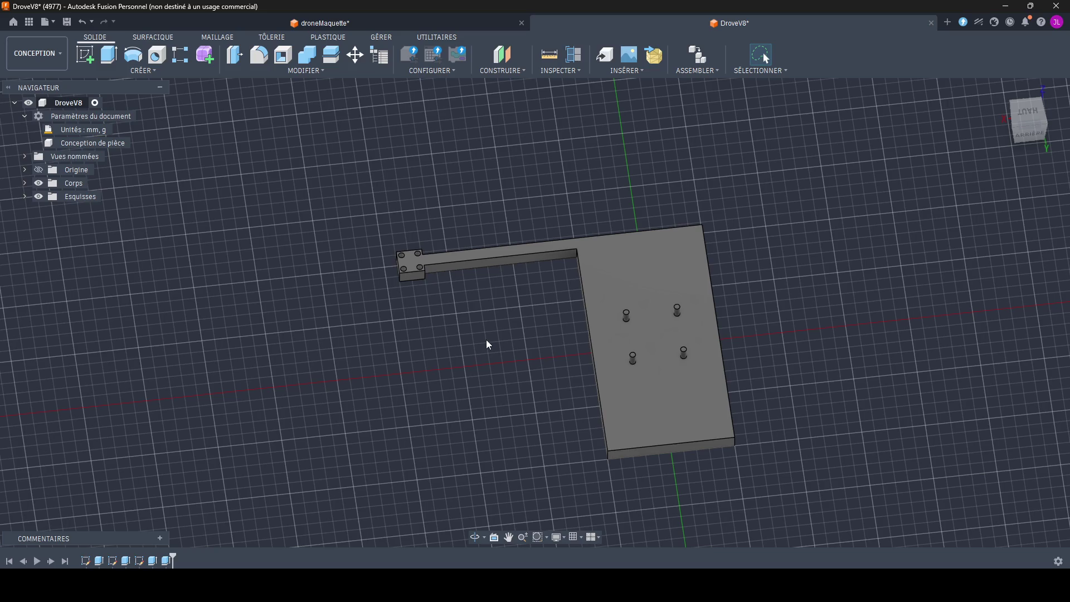
pyautogui.keyDown('shift'); pyautogui.moveTo(385, 293); pyautogui.dragTo(382, 306, button='middle'); pyautogui.keyUp('shift')
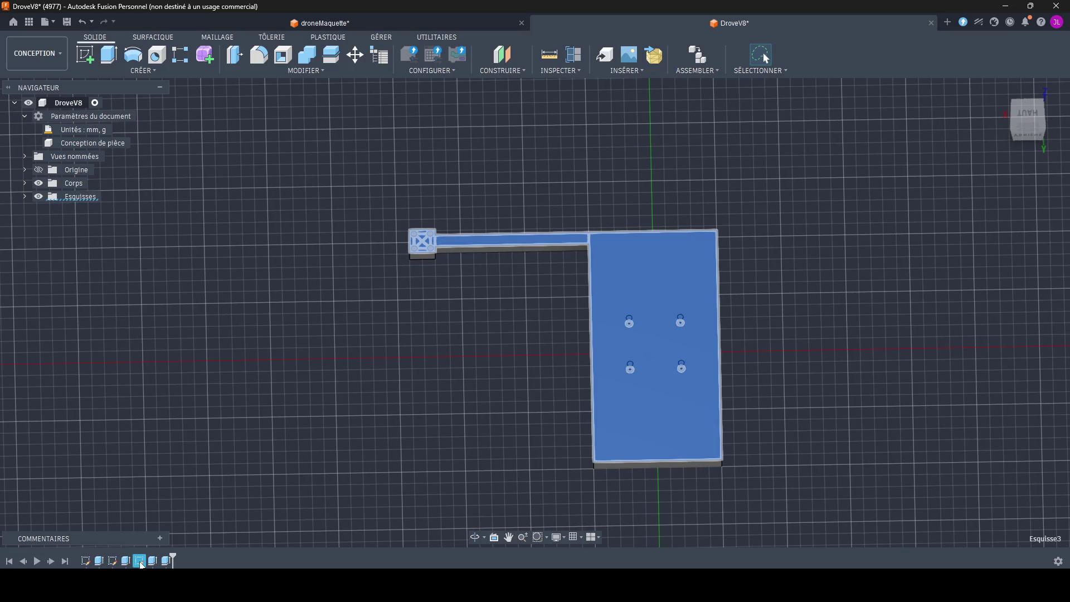
pyautogui.moveTo(382, 424)
pyautogui.keyDown('shift'); pyautogui.mouseDown(button='middle')
pyautogui.moveTo(471, 360)
pyautogui.moveTo(458, 342)
pyautogui.mouseUp(button='middle'); pyautogui.keyUp('shift')
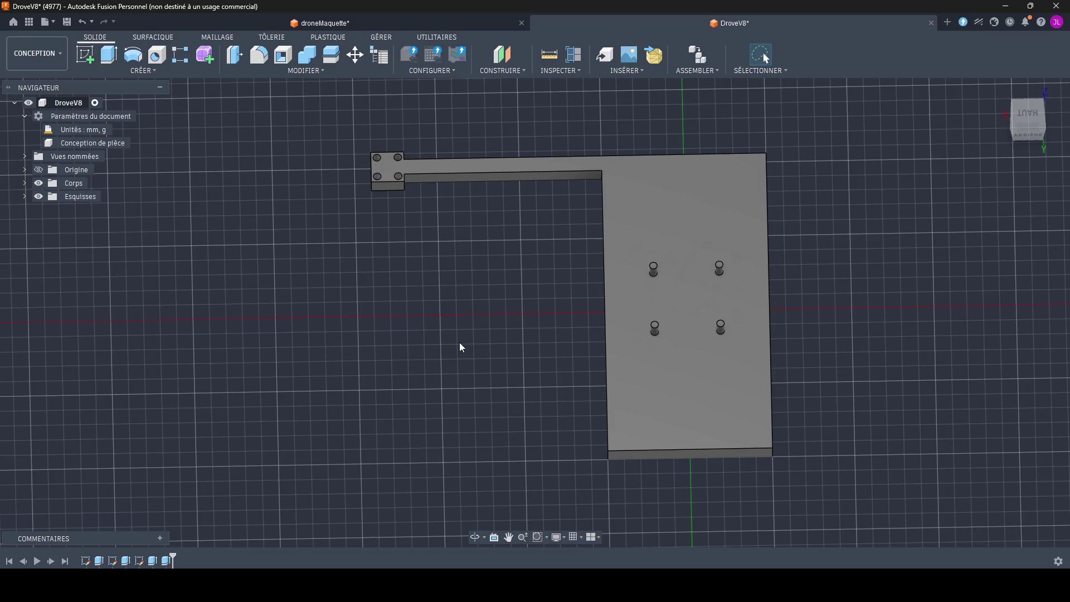
pyautogui.click(653, 365)
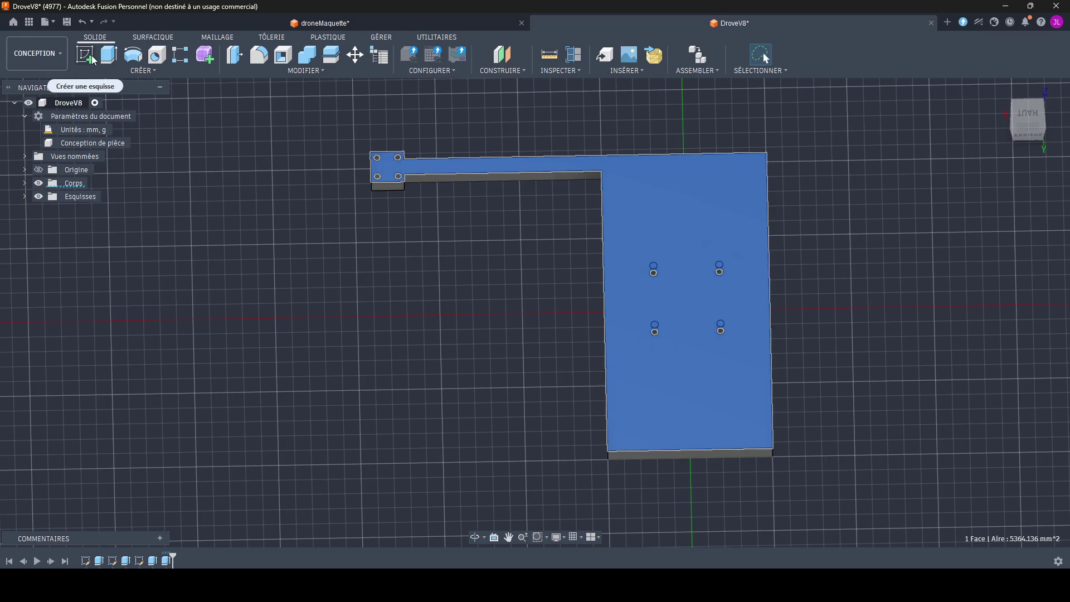
pyautogui.click(137, 508)
pyautogui.doubleClick(139, 560)
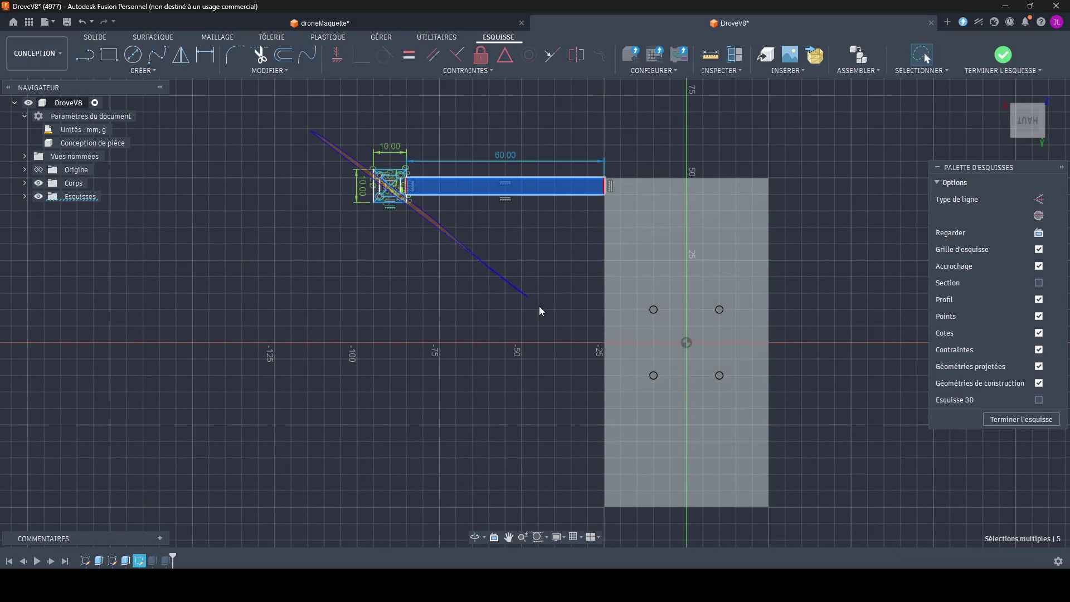
# Step: Try moving the arm rectangle and end square 75 mm downward, then cancel the move
pyautogui.moveTo(244, 309); pyautogui.dragTo(587, 178)
pyautogui.moveTo(418, 266)
pyautogui.mouseDown()
pyautogui.moveTo(338, 111)
pyautogui.moveTo(509, 99)
pyautogui.mouseUp()
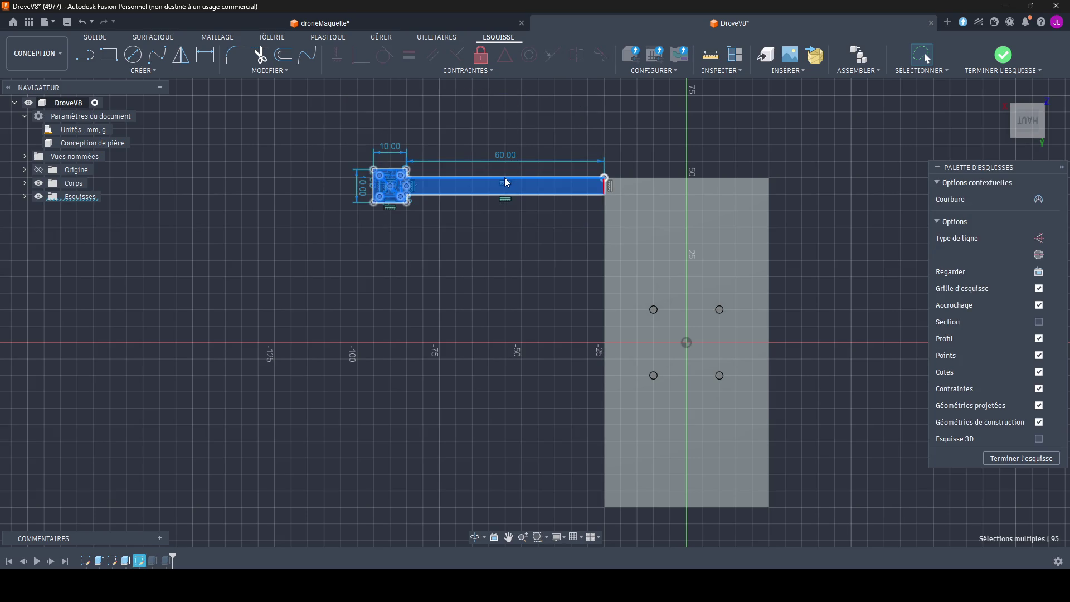
pyautogui.rightClick(472, 177)
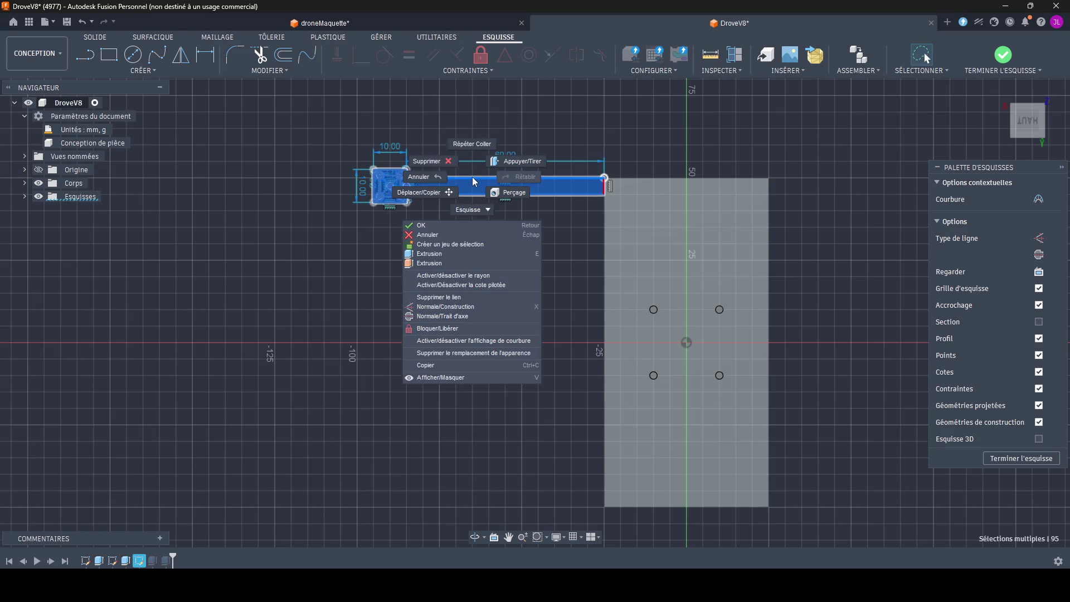
pyautogui.click(445, 193)
pyautogui.moveTo(379, 144); pyautogui.dragTo(361, 394)
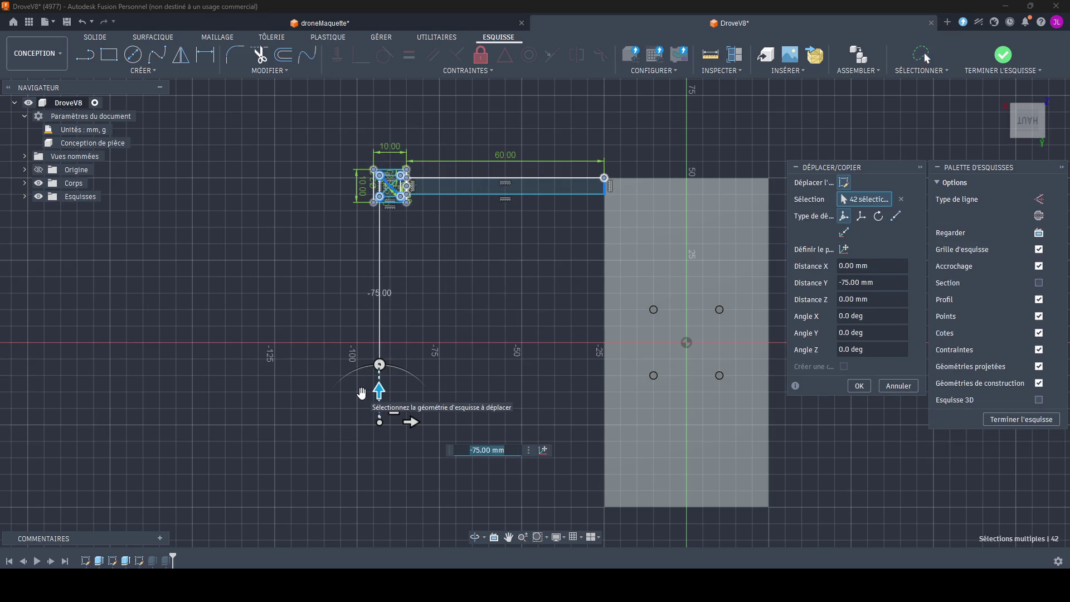
pyautogui.press('Escape')
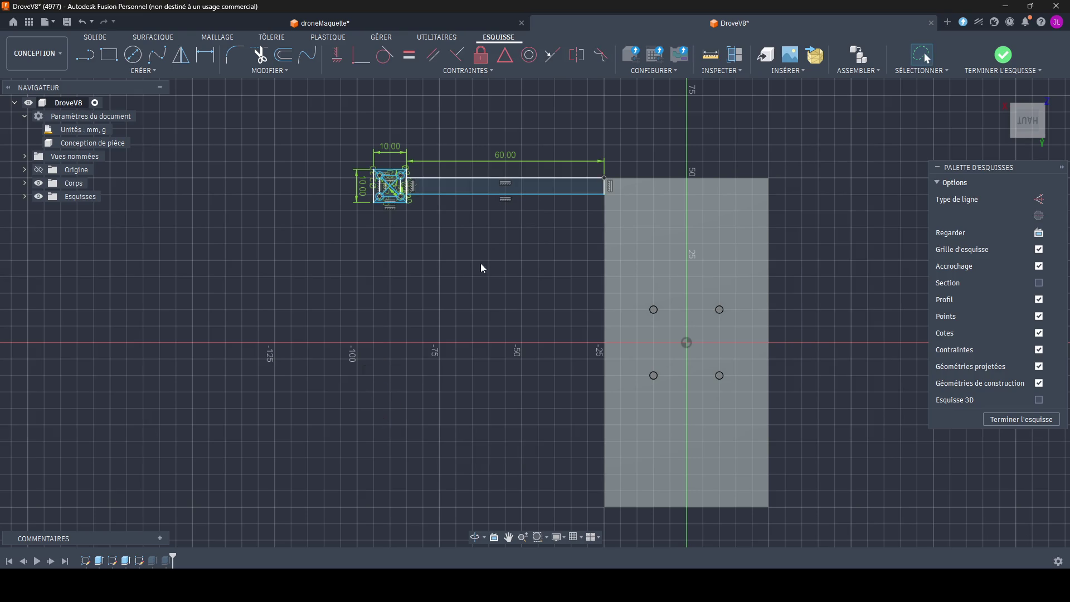
# Step: Return to the home view and finish editing the sketch
pyautogui.click(1006, 100)
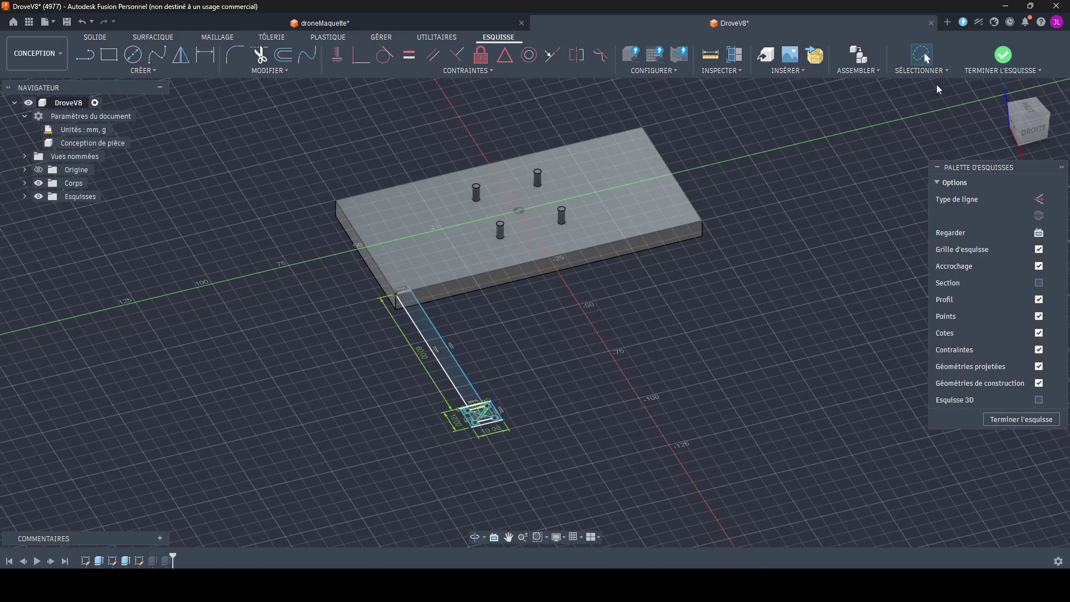
pyautogui.click(1004, 54)
pyautogui.keyDown('shift'); pyautogui.moveTo(783, 246); pyautogui.dragTo(764, 57, button='middle'); pyautogui.keyUp('shift')
pyautogui.press('Escape')
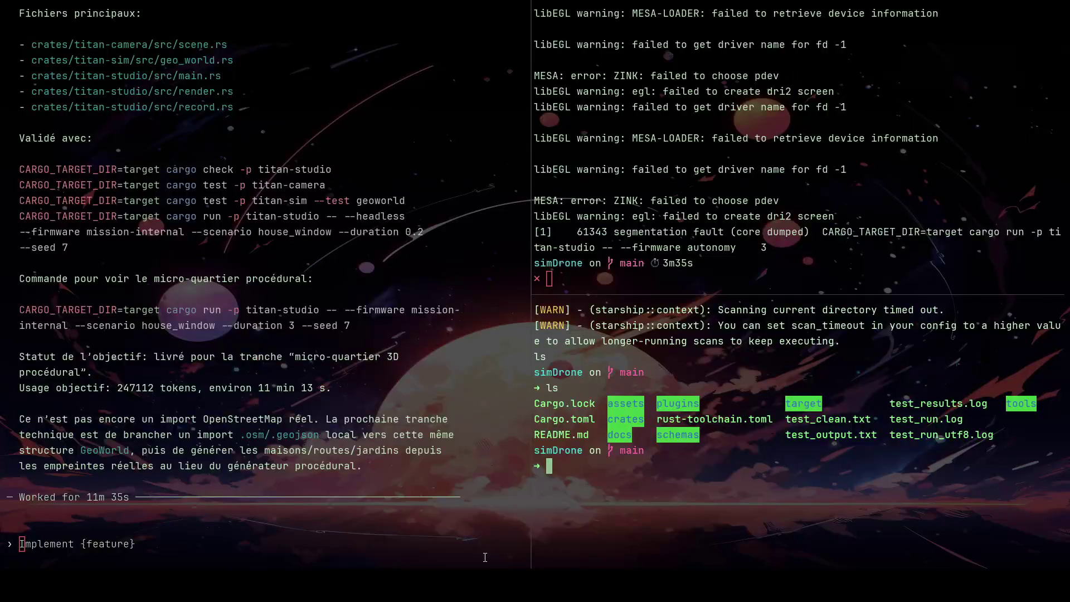
pyautogui.scroll(1, 310, 463)
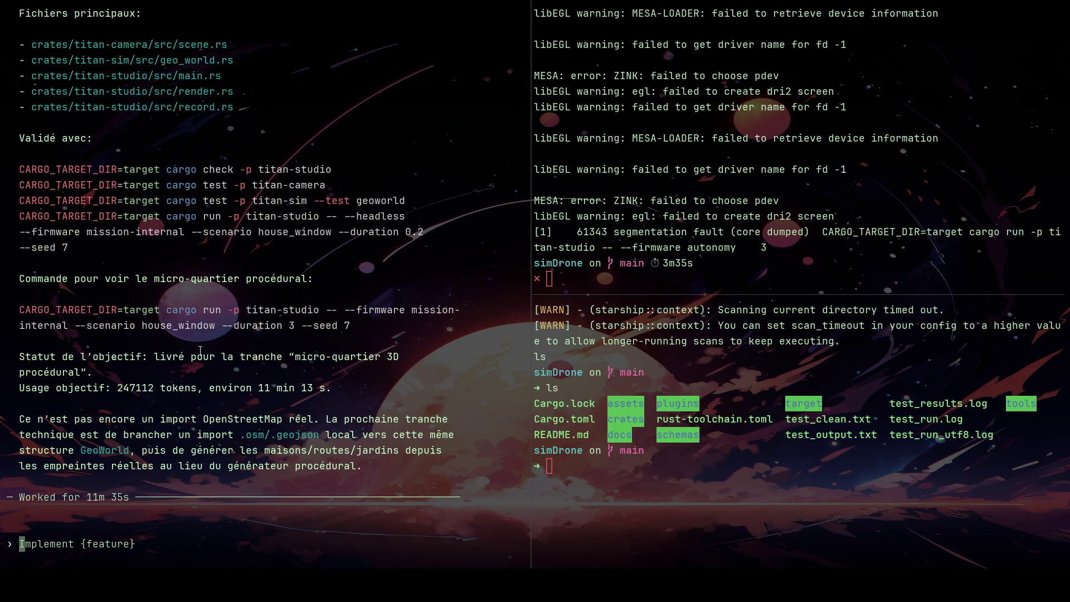
# Step: Run the suggested titan-studio scenario command as one line in the upper-right terminal, then return to Fusion
pyautogui.moveTo(23, 308); pyautogui.dragTo(347, 325)
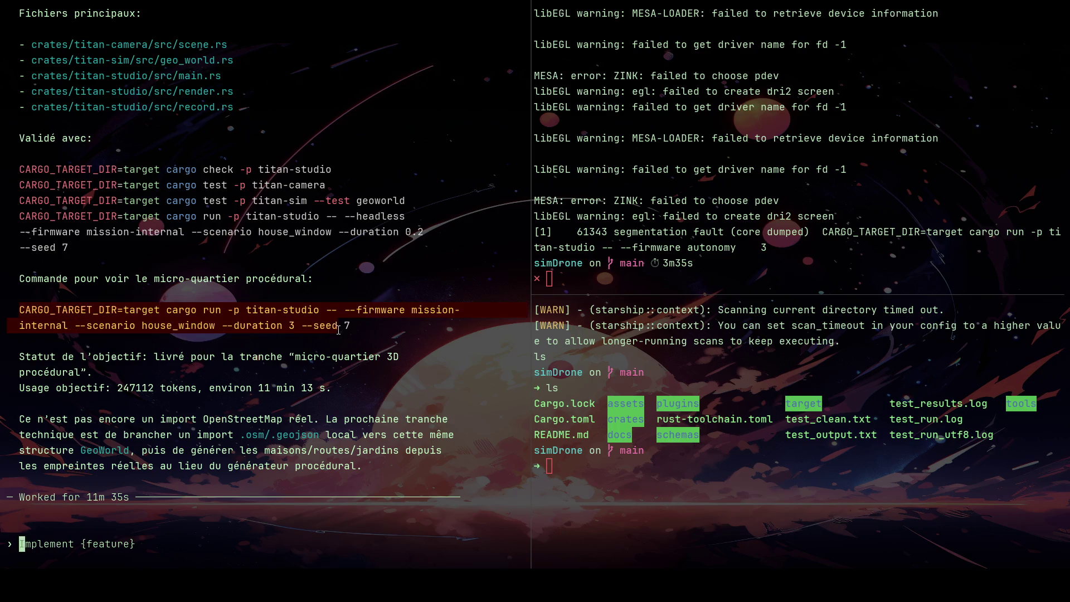
pyautogui.click(636, 268)
pyautogui.hotkey('ctrl', 'shift', 'v')
pyautogui.press('Home')
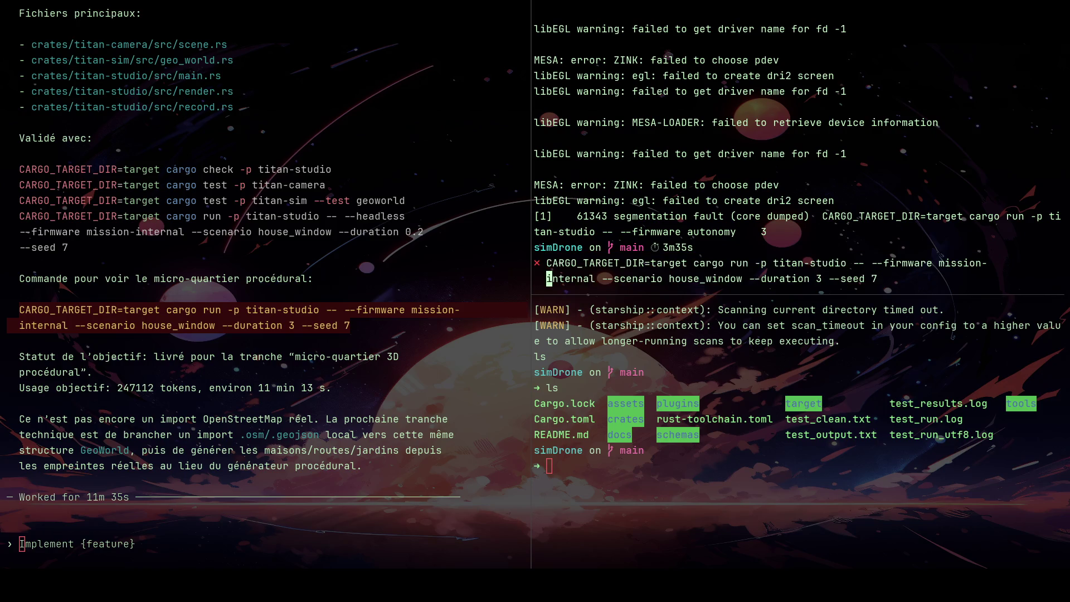
pyautogui.press('BackSpace')
pyautogui.press('BackSpace')
pyautogui.press('BackSpace')
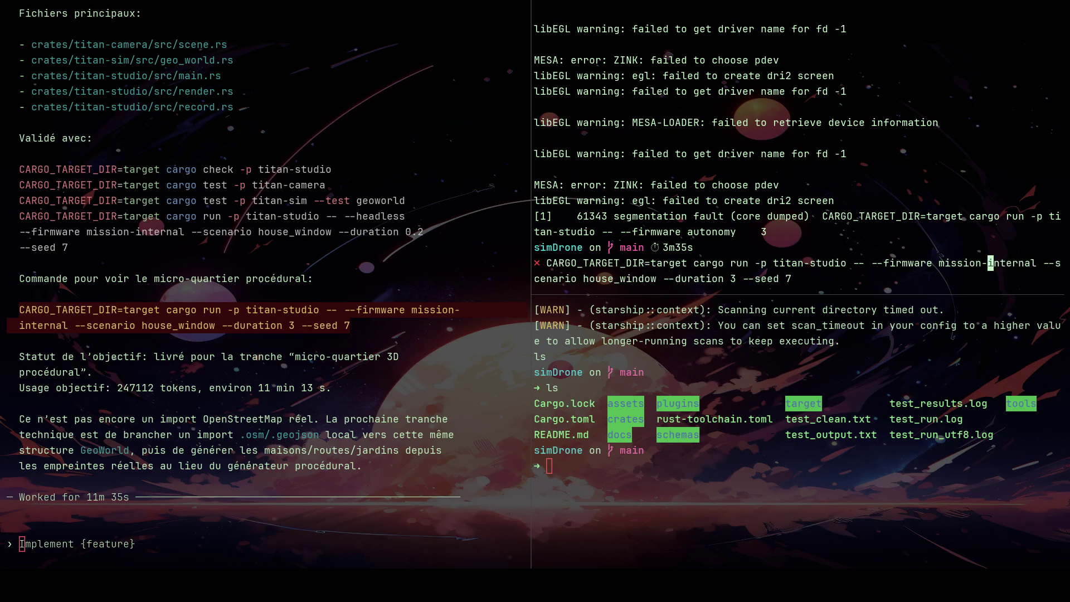
pyautogui.press('Return')
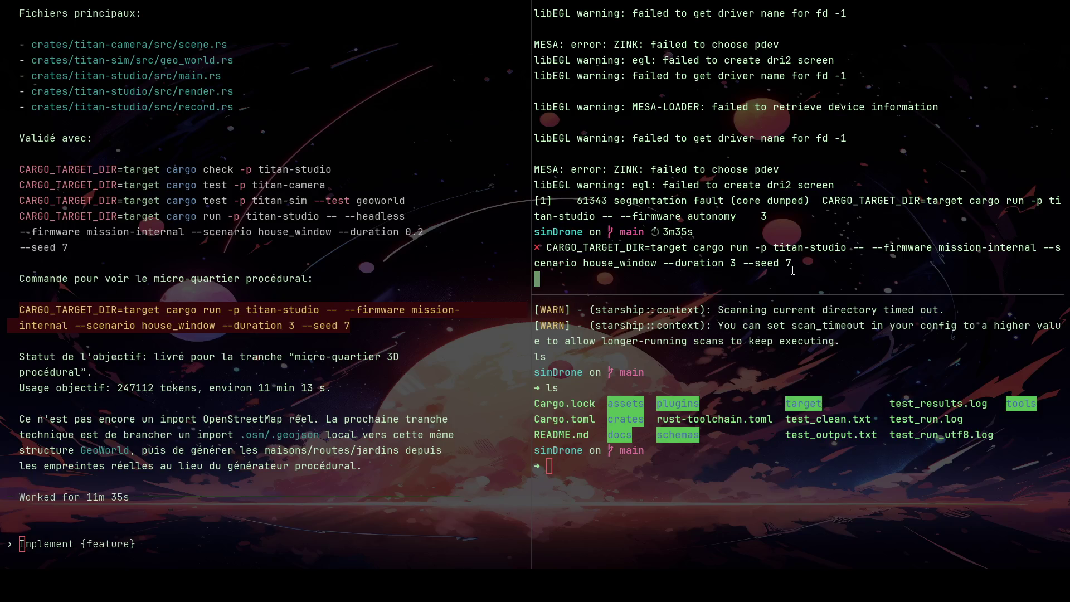
pyautogui.moveTo(791, 262); pyautogui.dragTo(669, 263)
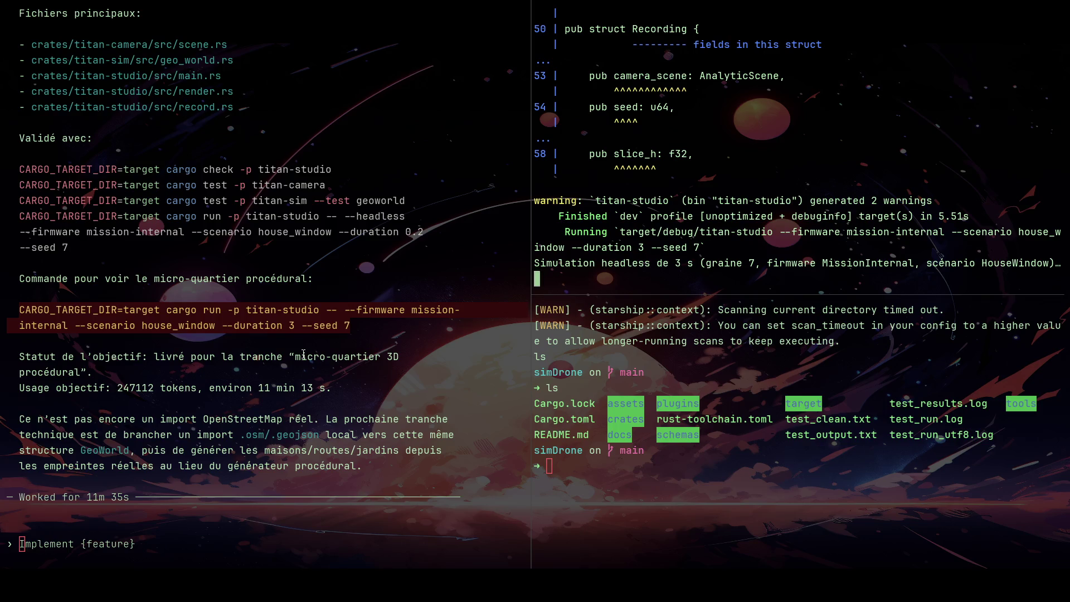
pyautogui.hotkey('alt', 'Tab')
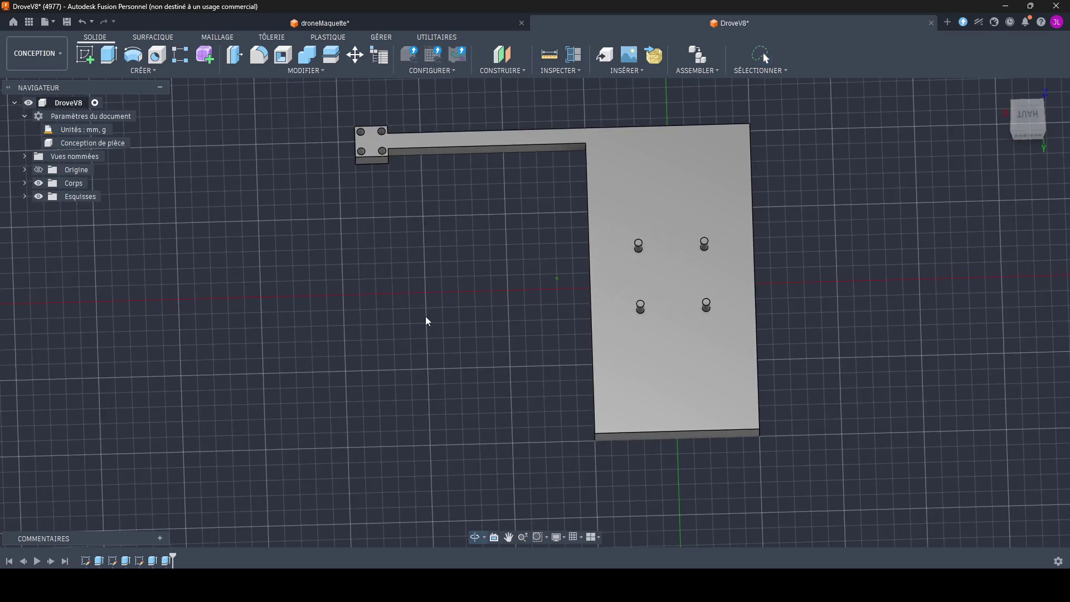
# Step: View the plate from above and start a Symétrie miroir operation from the CRÉER menu
pyautogui.click(292, 71)
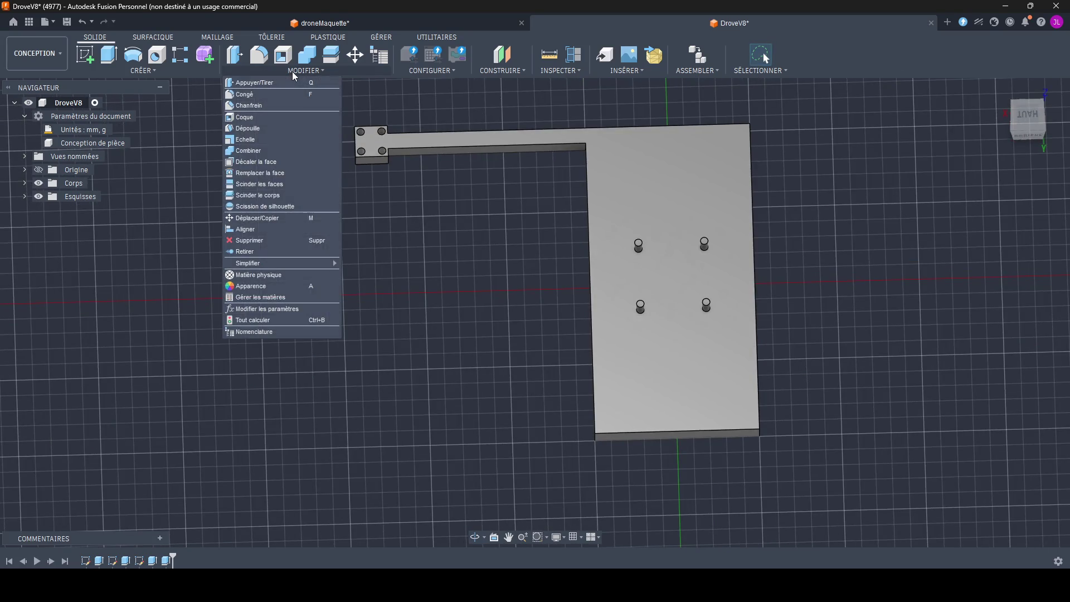
pyautogui.click(177, 68)
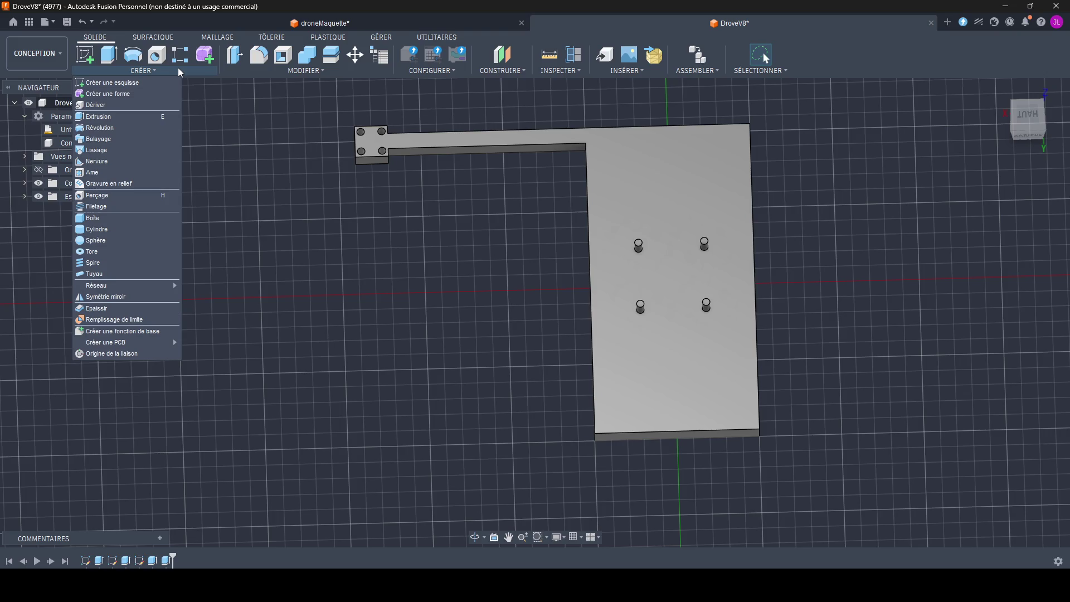
pyautogui.click(652, 200)
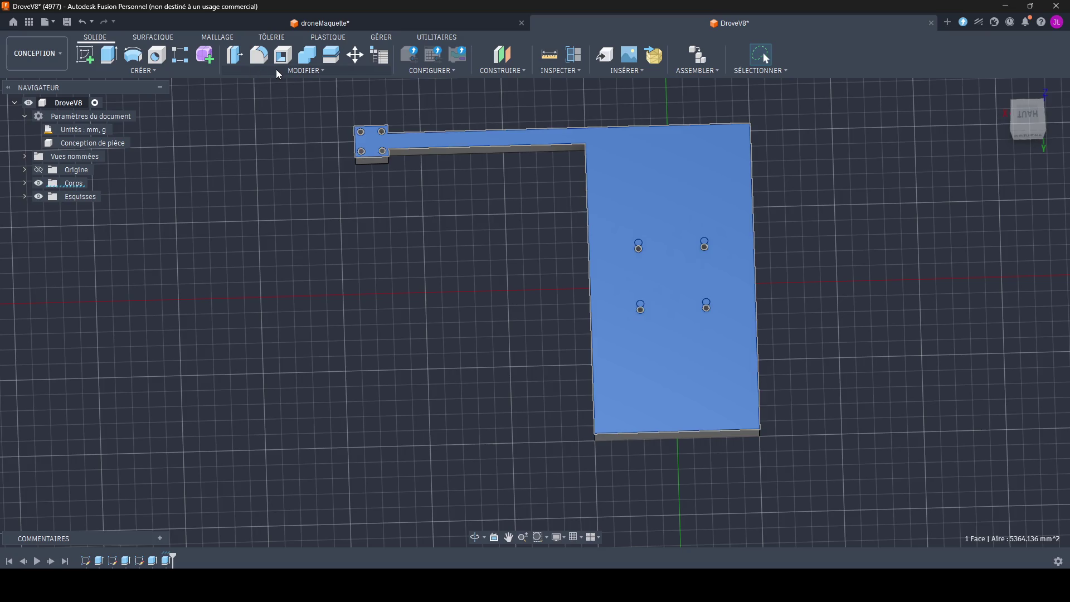
pyautogui.click(147, 73)
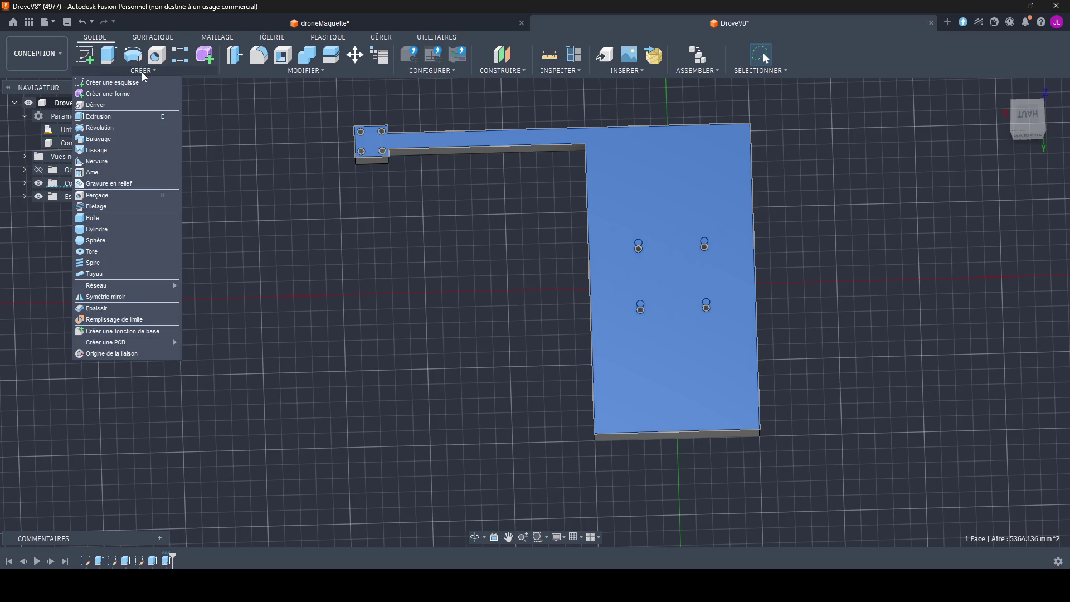
pyautogui.click(109, 300)
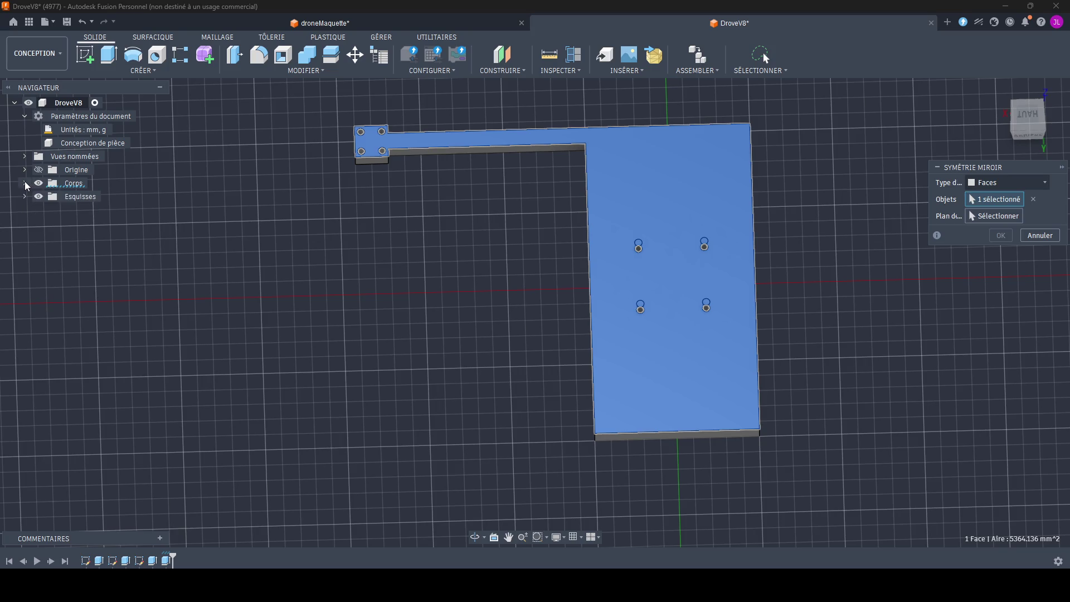
# Step: Show the sketches in the browser, clear the trial face selection and set the mirror type to Fonctions
pyautogui.click(25, 196)
pyautogui.click(48, 212)
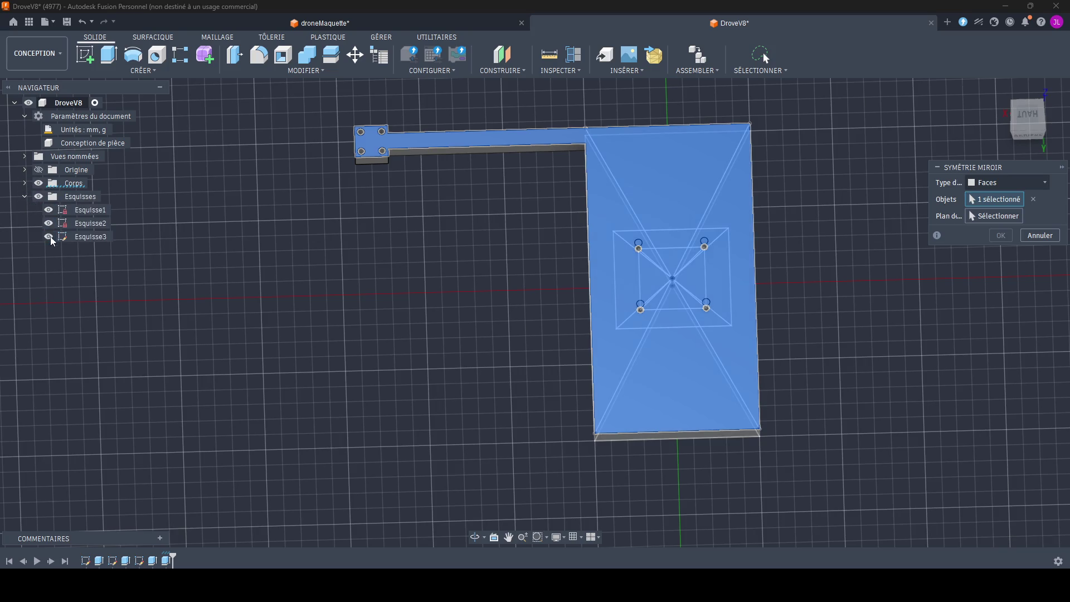
pyautogui.click(51, 236)
pyautogui.moveTo(502, 137)
pyautogui.mouseDown()
pyautogui.moveTo(540, 214)
pyautogui.moveTo(575, 100)
pyautogui.mouseUp()
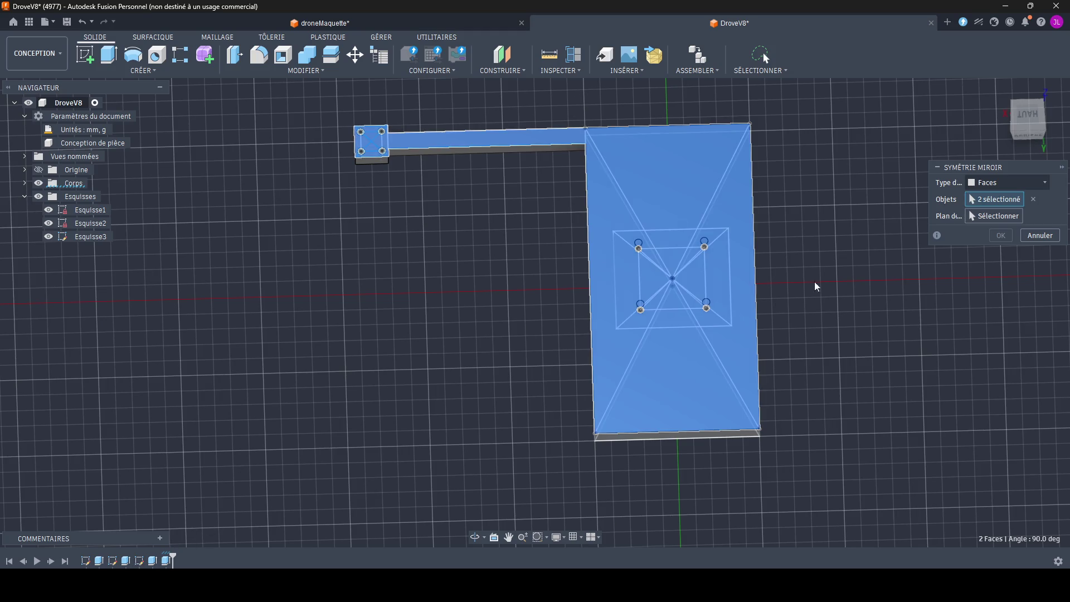
pyautogui.click(1033, 200)
pyautogui.click(991, 205)
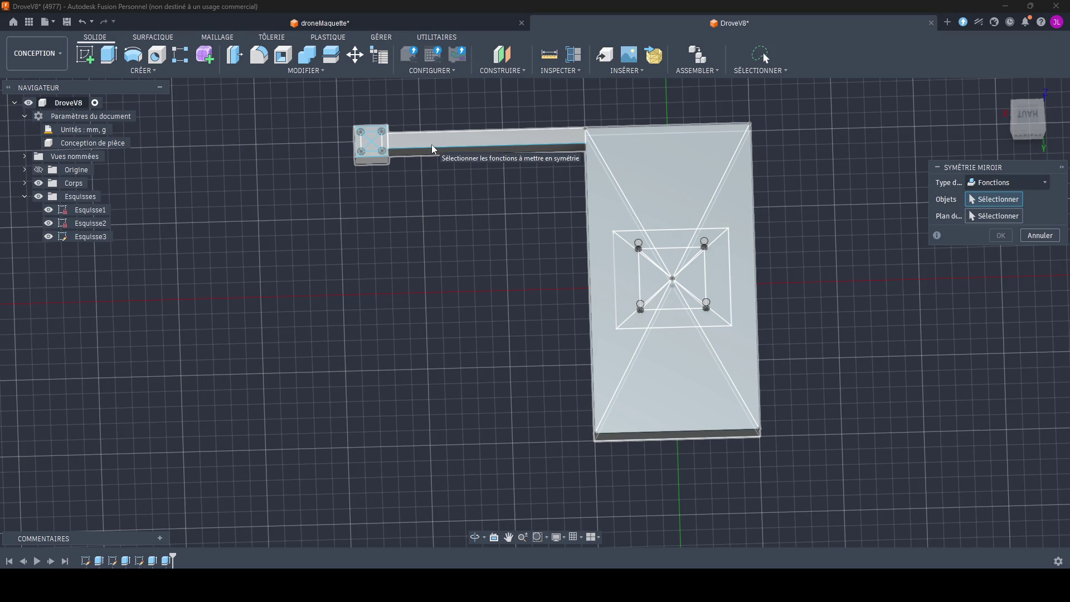
# Step: Mirror the Extrusion4 arm feature across the chosen plane, inspect the result, then undo it
pyautogui.click(431, 145)
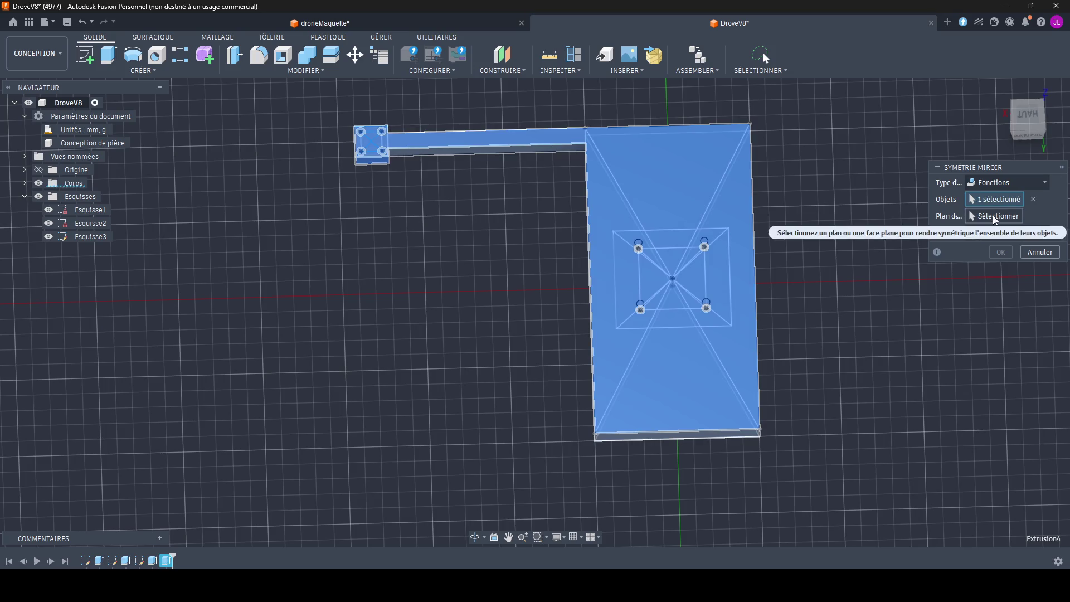
pyautogui.click(995, 216)
pyautogui.keyDown('shift'); pyautogui.moveTo(714, 319); pyautogui.dragTo(710, 265, button='middle'); pyautogui.keyUp('shift')
pyautogui.click(672, 232)
pyautogui.click(1000, 252)
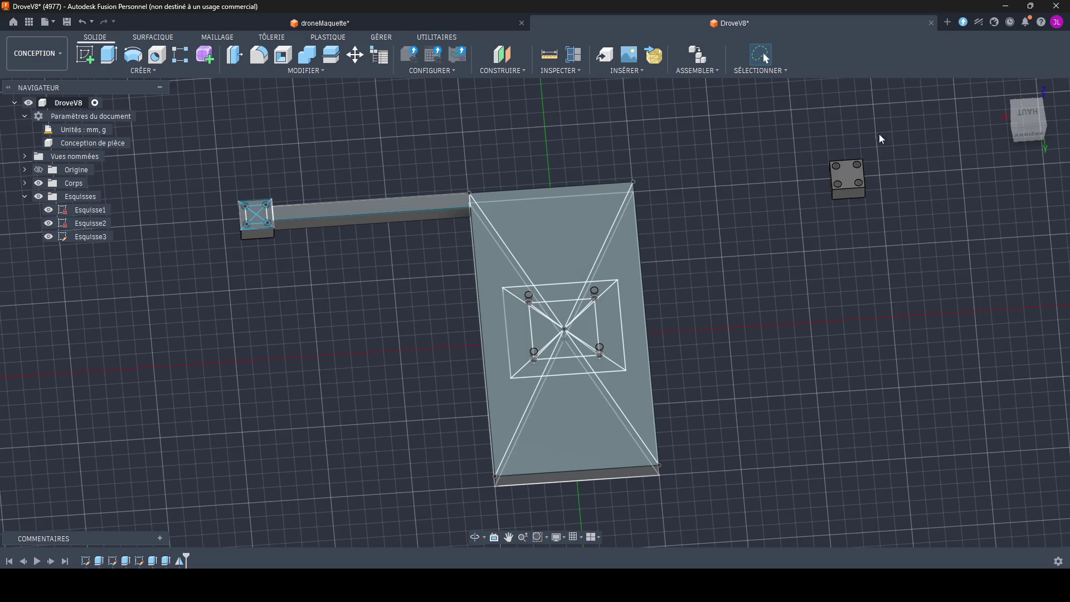
pyautogui.keyDown('shift'); pyautogui.moveTo(844, 162); pyautogui.dragTo(798, 185, button='middle'); pyautogui.keyUp('shift')
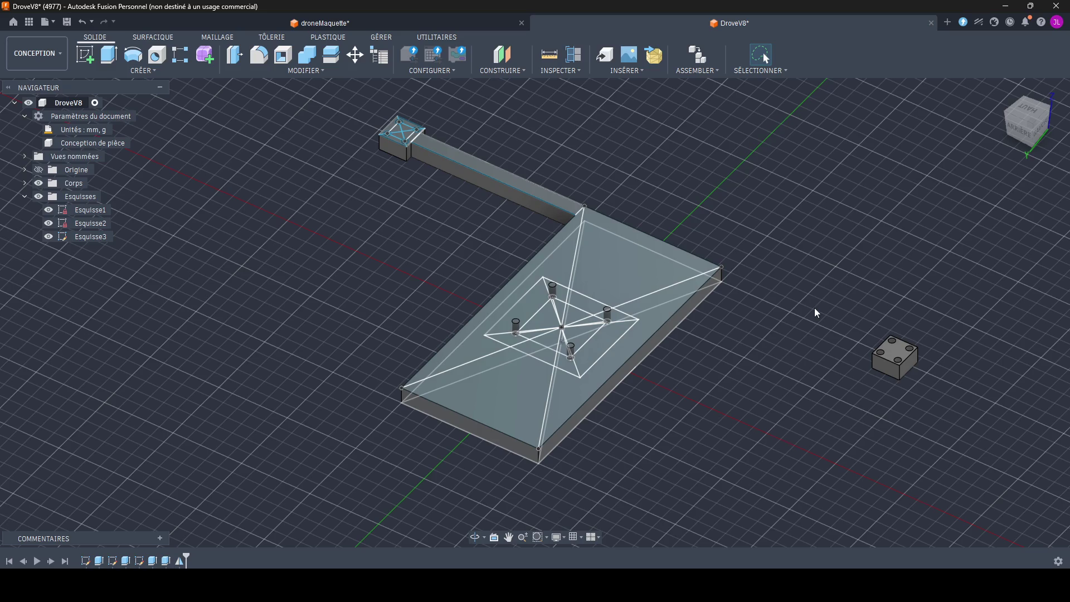
pyautogui.hotkey('ctrl', 'z')
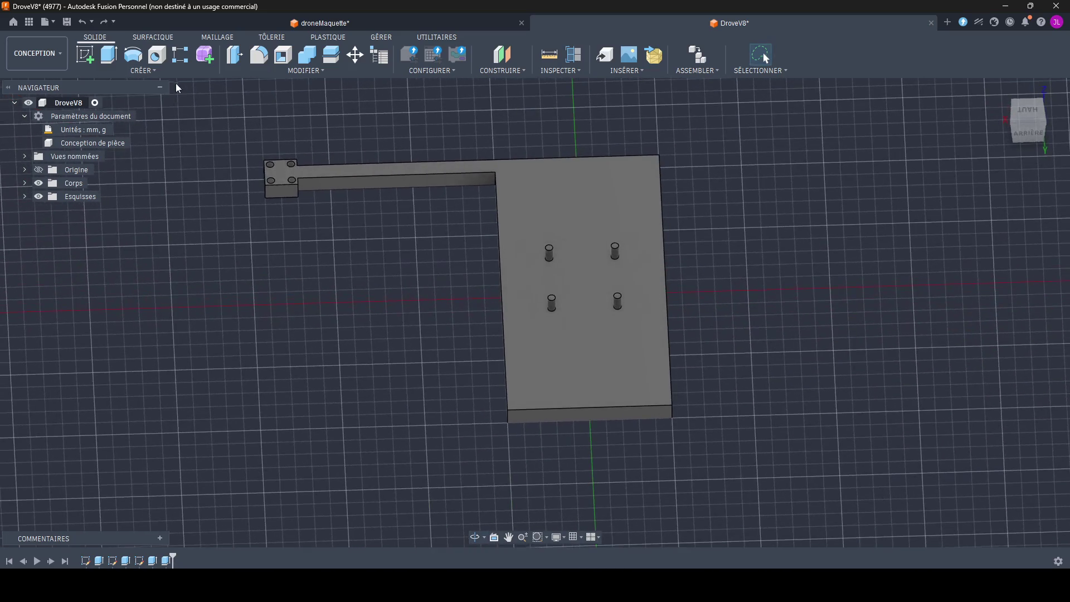
# Step: Start a new mirror operation and set its type to features
pyautogui.click(149, 71)
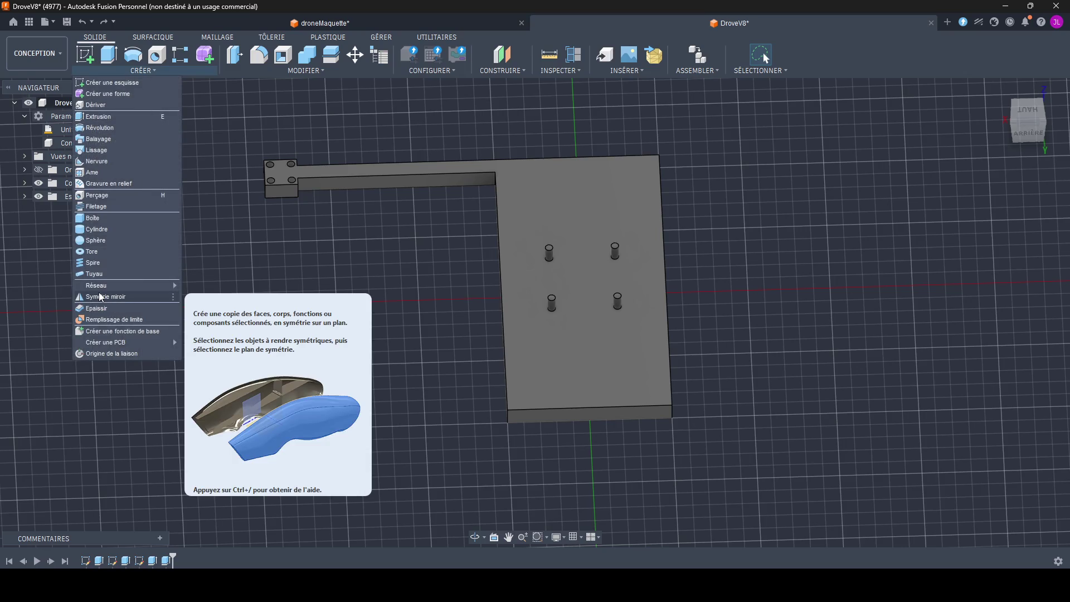
pyautogui.click(100, 296)
pyautogui.scroll(2, 337, 184)
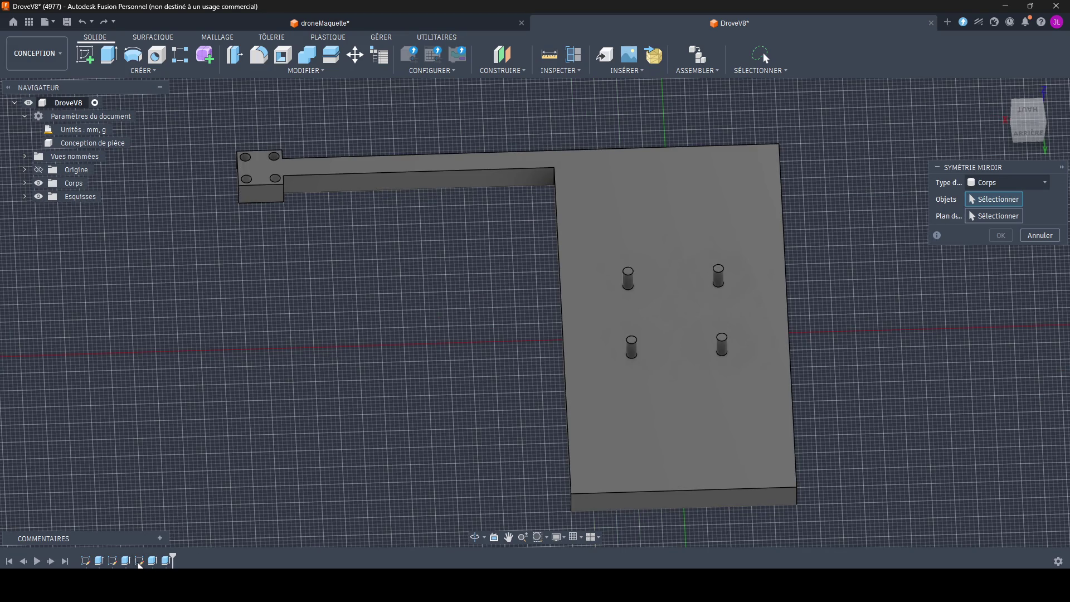
pyautogui.click(999, 179)
pyautogui.click(983, 220)
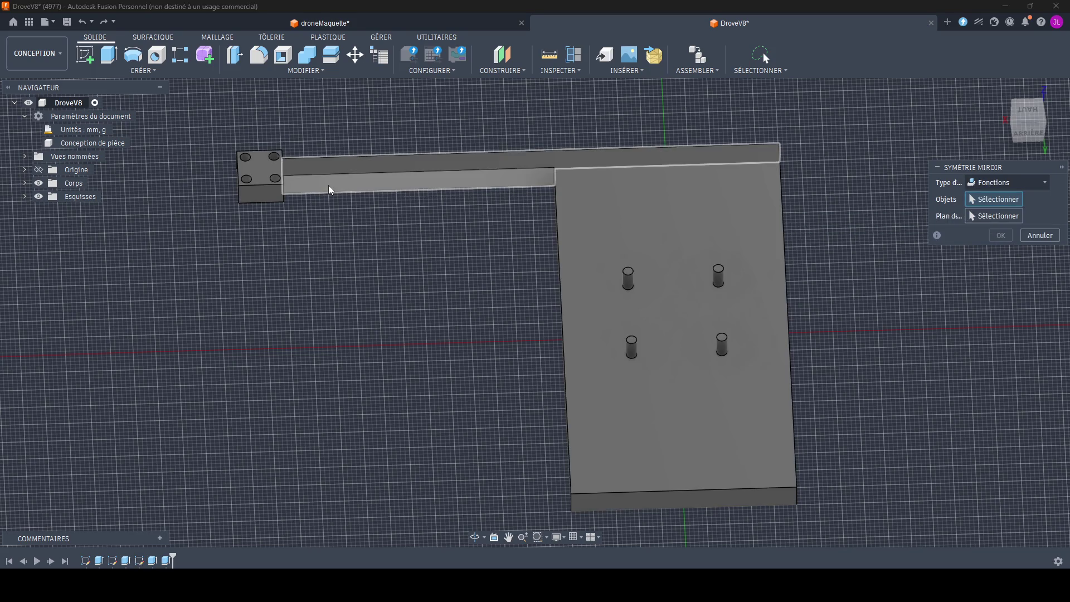
# Step: Mirror the arm and end pad features to the opposite side of the plate and confirm
pyautogui.click(329, 185)
pyautogui.click(269, 190)
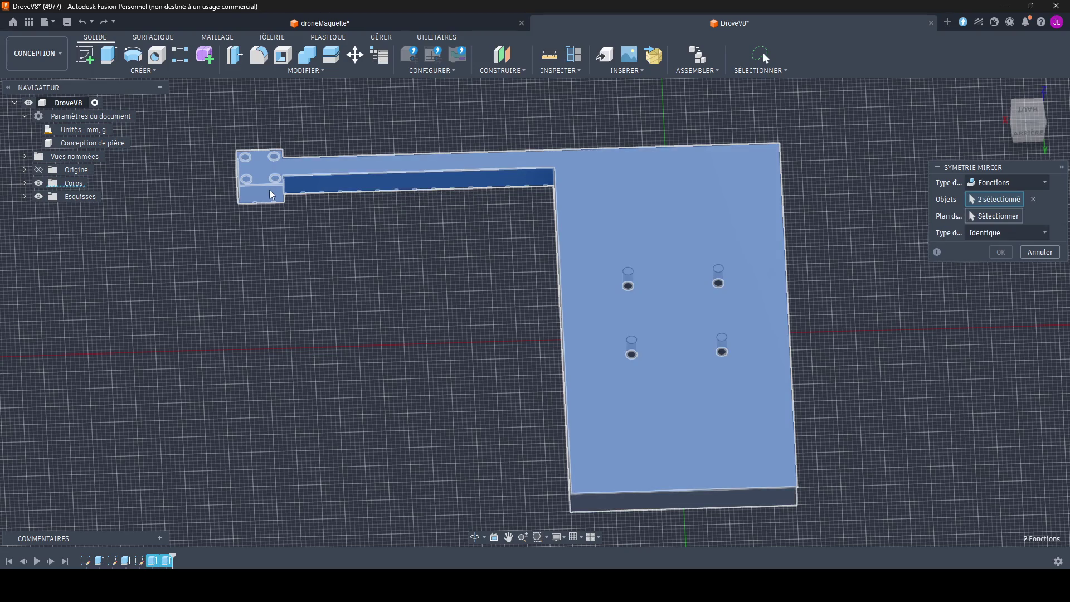
pyautogui.keyDown('shift'); pyautogui.moveTo(947, 231); pyautogui.dragTo(1006, 251, button='middle'); pyautogui.keyUp('shift')
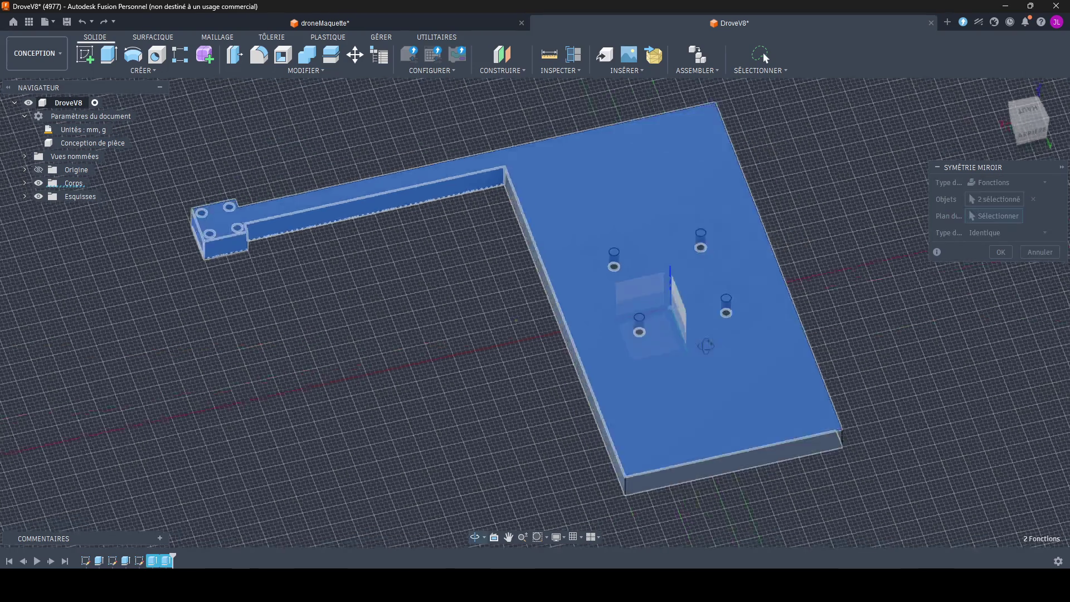
pyautogui.press('Escape')
pyautogui.click(1005, 251)
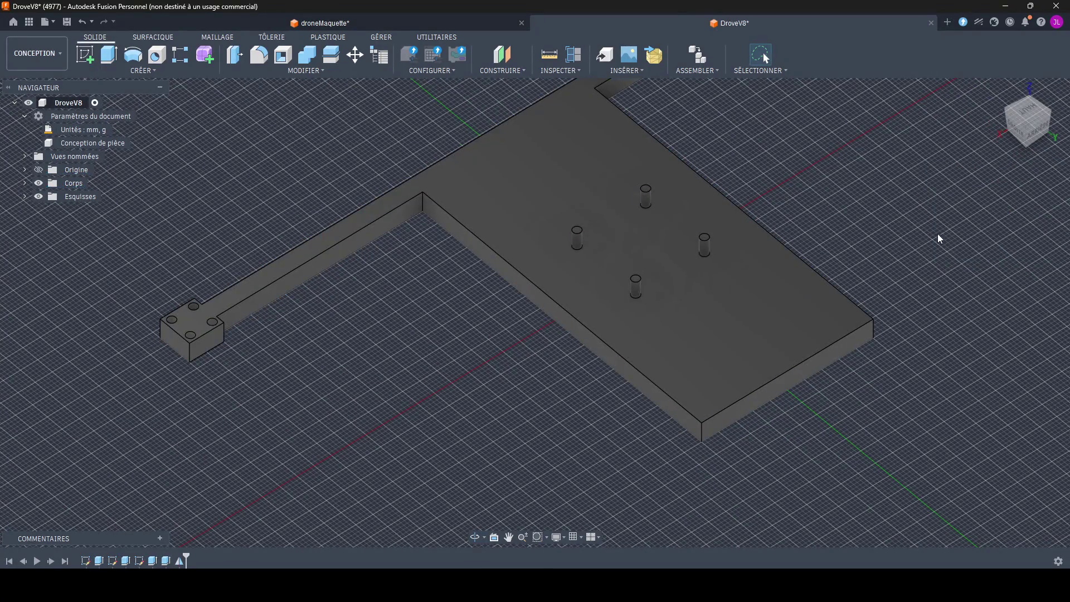
pyautogui.keyDown('shift'); pyautogui.moveTo(939, 237); pyautogui.dragTo(432, 417, button='middle'); pyautogui.keyUp('shift')
pyautogui.scroll(3, 615, 262)
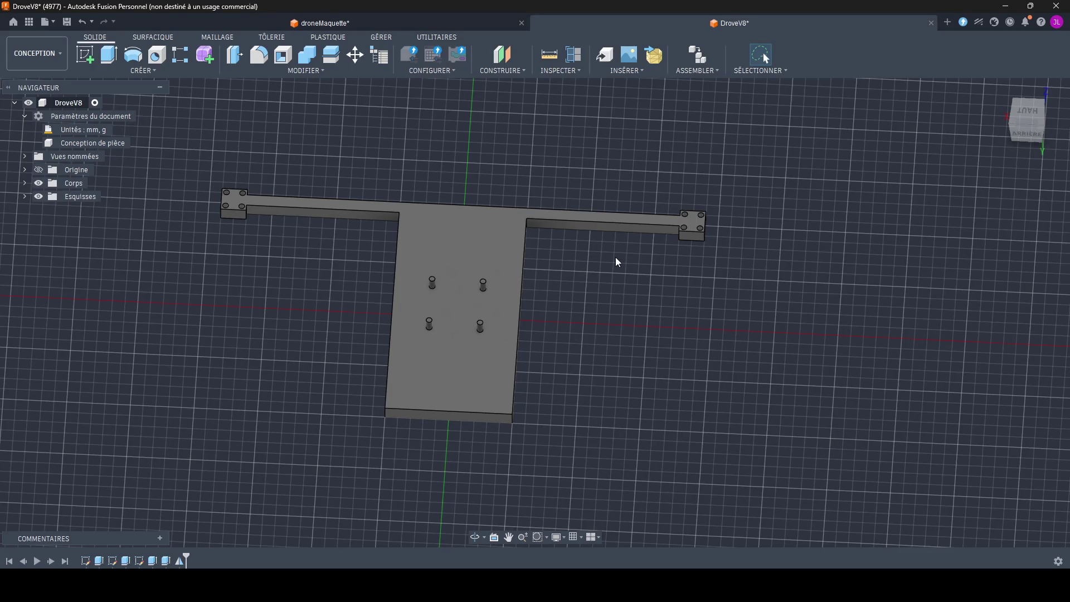
pyautogui.keyDown('shift'); pyautogui.moveTo(643, 416); pyautogui.dragTo(691, 427, button='middle'); pyautogui.keyUp('shift')
pyautogui.scroll(2, 477, 432)
pyautogui.scroll(1, 497, 402)
pyautogui.scroll(2, 465, 385)
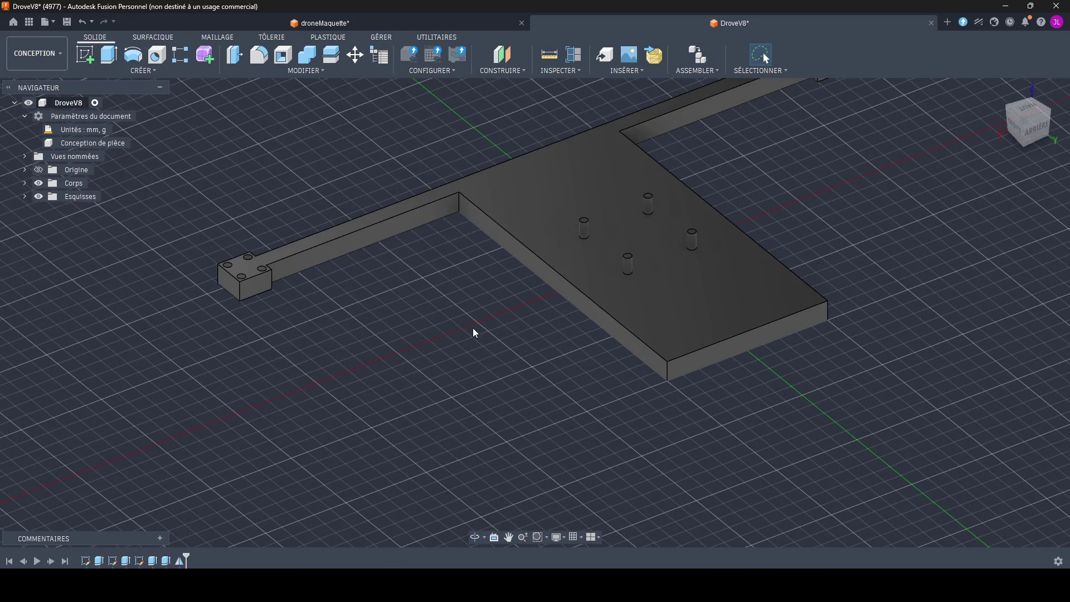
pyautogui.keyDown('shift'); pyautogui.moveTo(474, 332); pyautogui.dragTo(501, 359, button='middle'); pyautogui.keyUp('shift')
pyautogui.keyDown('shift'); pyautogui.moveTo(543, 317); pyautogui.dragTo(569, 332, button='middle'); pyautogui.keyUp('shift')
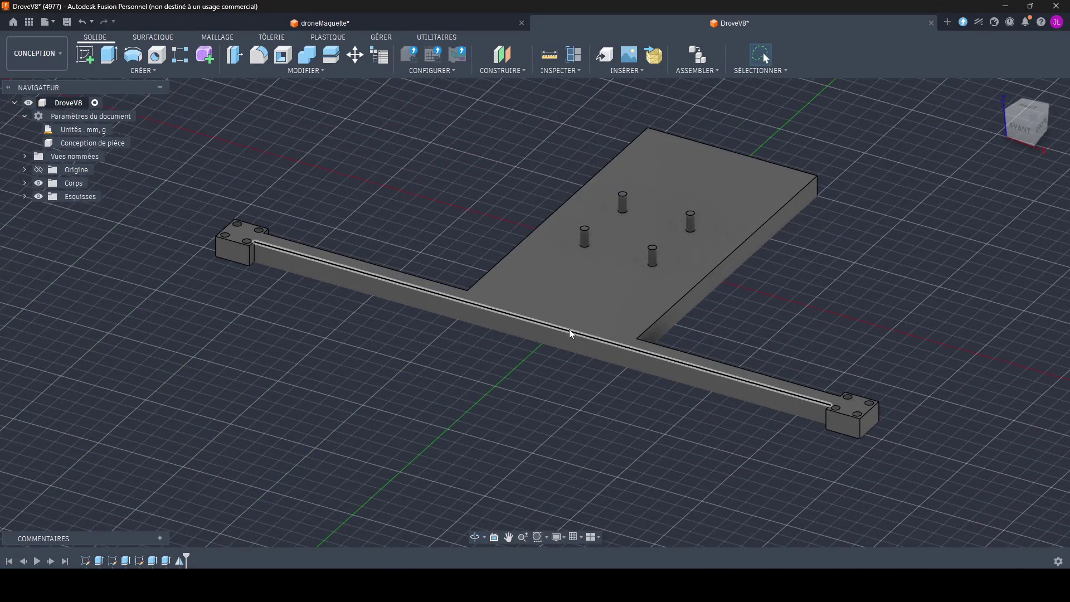
pyautogui.hotkey('alt', 'Tab')
pyautogui.hotkey('alt', 'Tab')
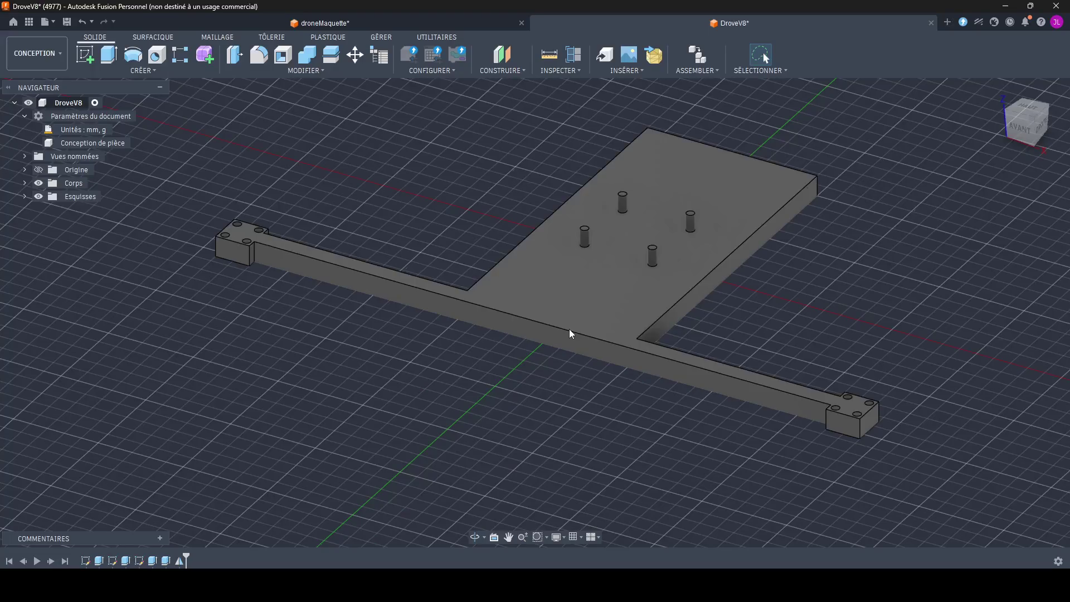
pyautogui.moveTo(567, 290)
pyautogui.keyDown('shift'); pyautogui.mouseDown(button='middle')
pyautogui.moveTo(763, 53)
pyautogui.moveTo(717, 261)
pyautogui.moveTo(732, 271)
pyautogui.mouseUp(button='middle'); pyautogui.keyUp('shift')
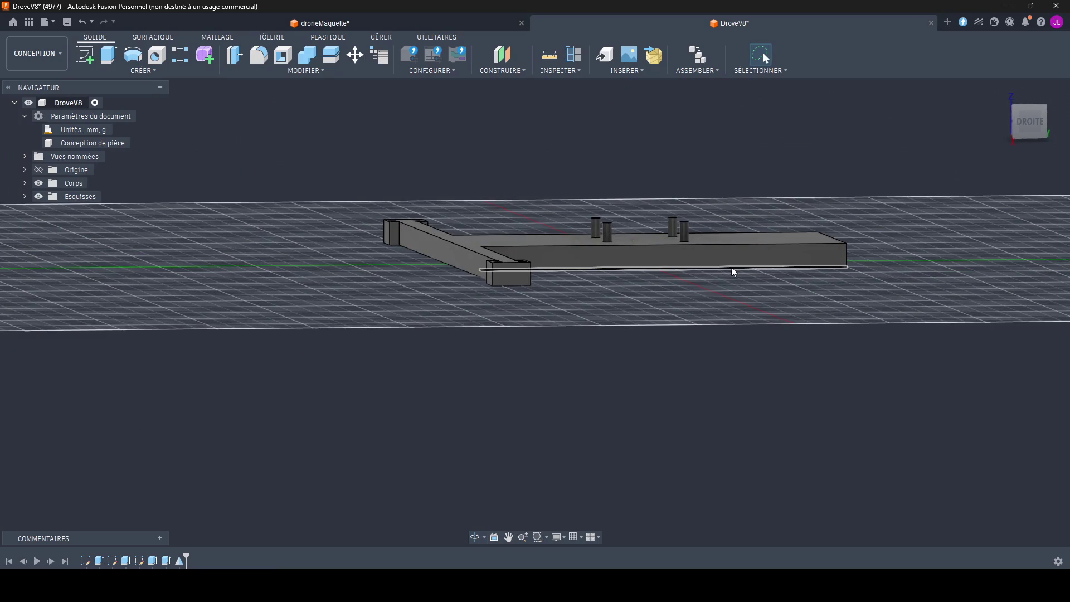
pyautogui.keyDown('shift'); pyautogui.moveTo(732, 268); pyautogui.dragTo(696, 300, button='middle'); pyautogui.keyUp('shift')
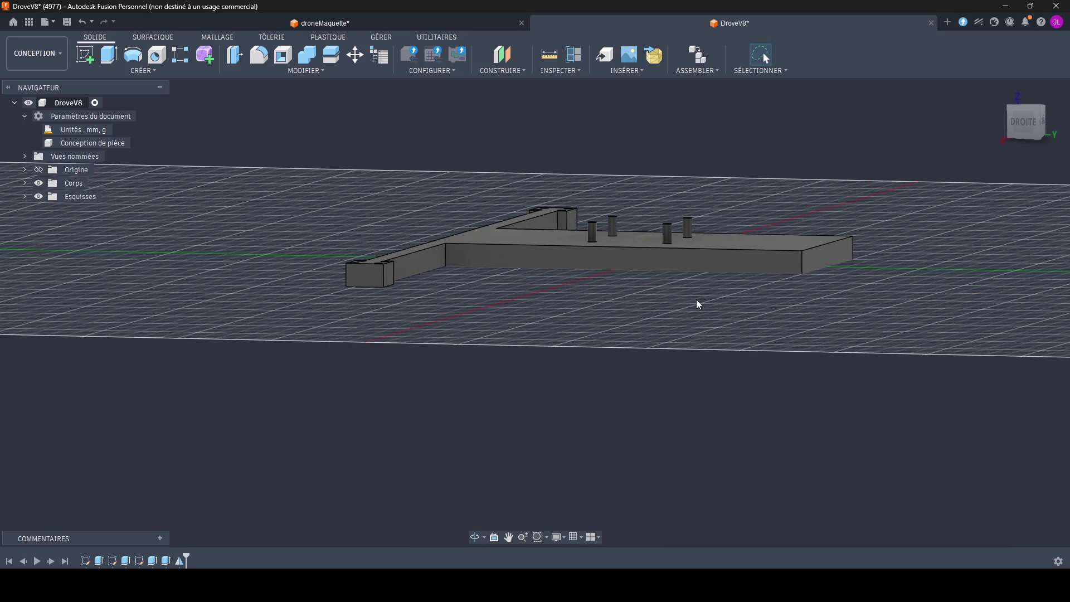
pyautogui.moveTo(696, 299)
pyautogui.keyDown('shift'); pyautogui.mouseDown(button='middle')
pyautogui.moveTo(706, 372)
pyautogui.moveTo(545, 334)
pyautogui.moveTo(597, 304)
pyautogui.mouseUp(button='middle'); pyautogui.keyUp('shift')
pyautogui.moveTo(524, 242)
pyautogui.keyDown('shift'); pyautogui.mouseDown(button='middle')
pyautogui.moveTo(459, 377)
pyautogui.moveTo(535, 335)
pyautogui.mouseUp(button='middle'); pyautogui.keyUp('shift')
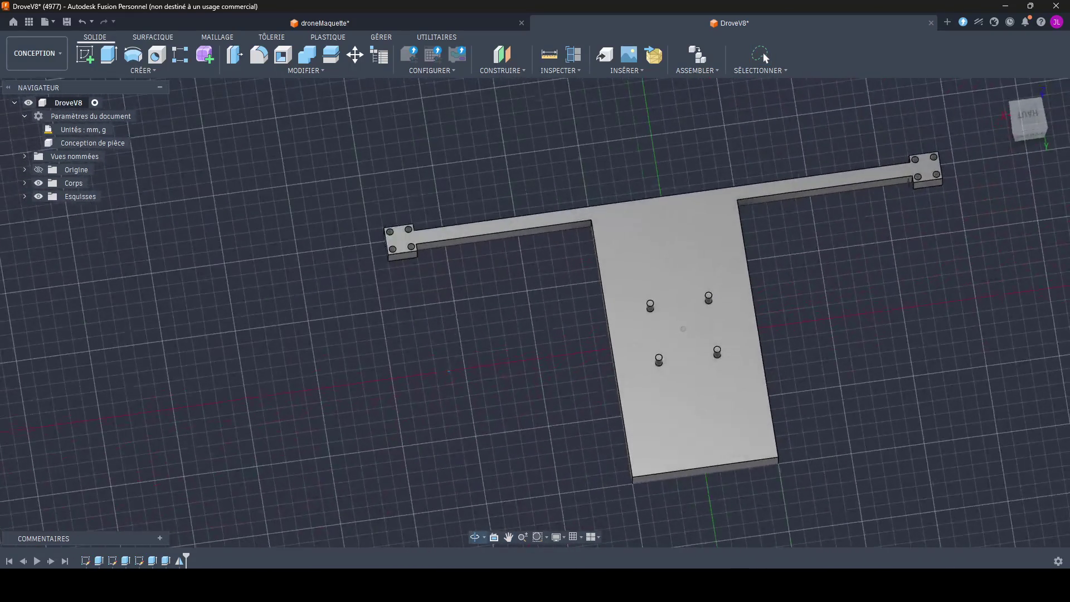
# Step: In Esquisse3, dimension the arm's end edge to 8 mm and add a 2.50 mm dimension beside the pad
pyautogui.doubleClick(139, 560)
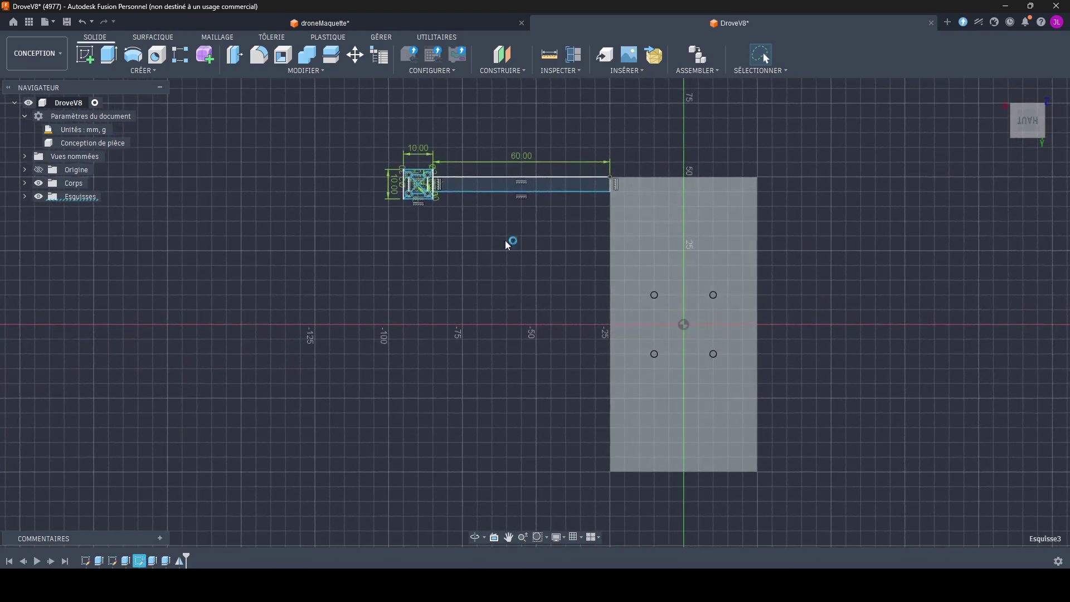
pyautogui.scroll(3, 612, 143)
pyautogui.scroll(3, 600, 118)
pyautogui.click(203, 57)
pyautogui.click(686, 285)
pyautogui.click(734, 335)
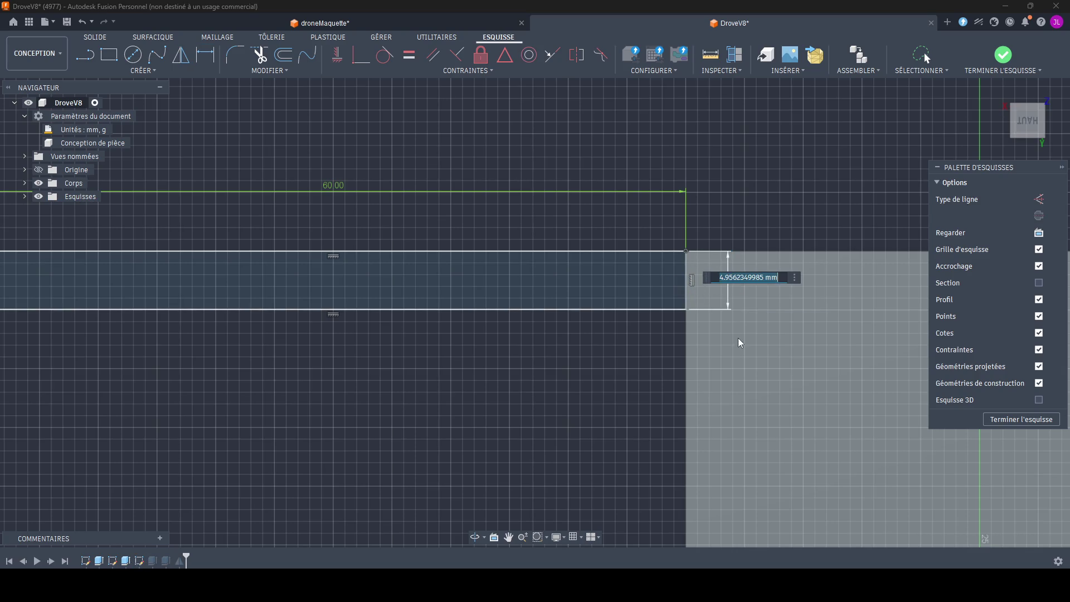
pyautogui.press('Return')
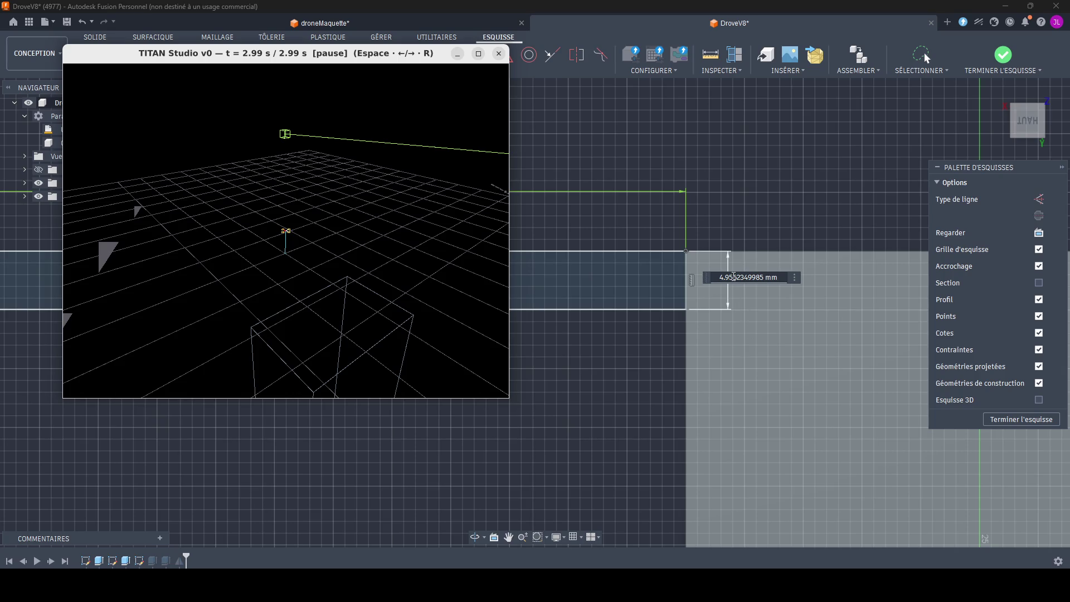
pyautogui.click(733, 278)
pyautogui.write('8')
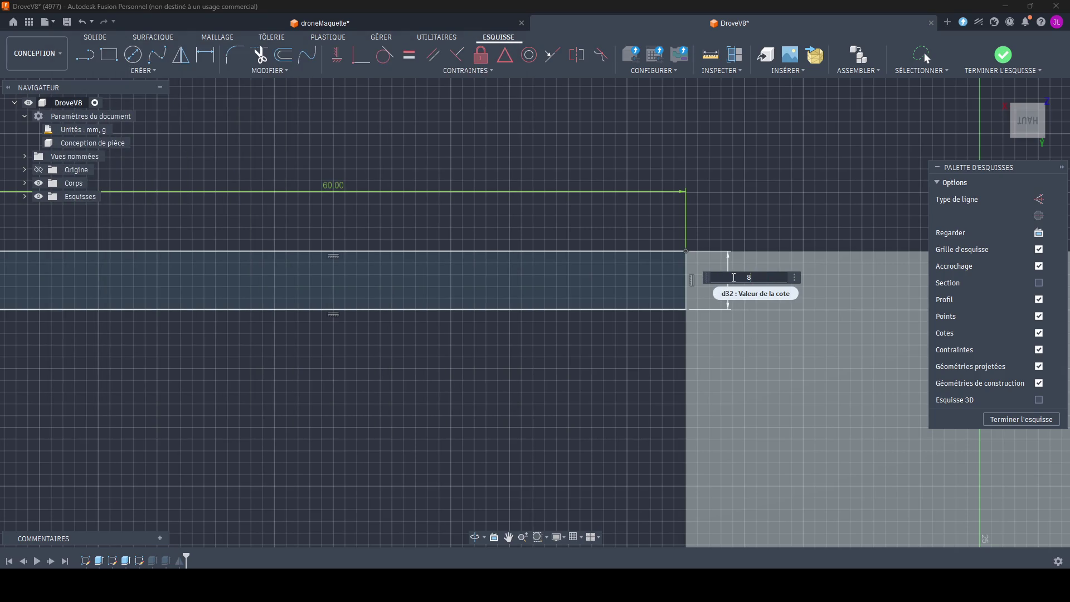
pyautogui.press('Return')
pyautogui.scroll(-3, 697, 279)
pyautogui.scroll(-3, 697, 280)
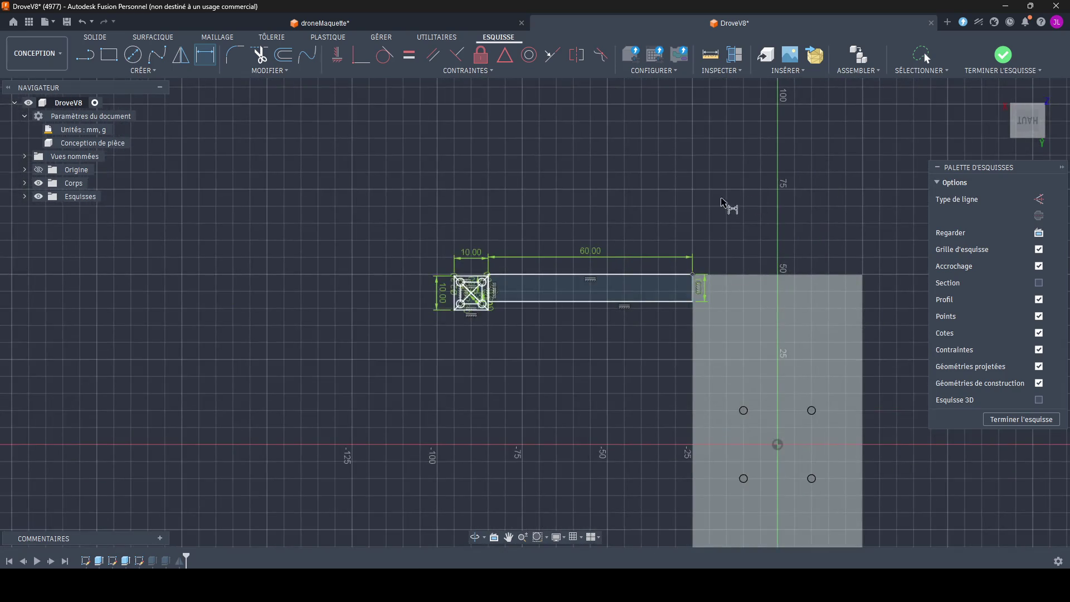
pyautogui.scroll(3, 721, 207)
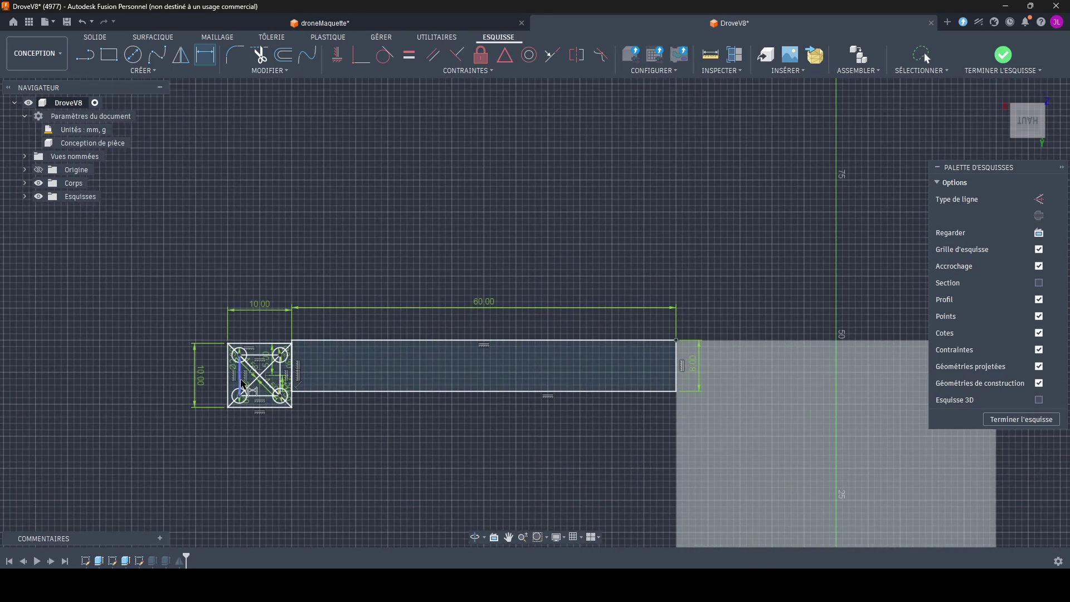
pyautogui.scroll(1, 251, 376)
pyautogui.scroll(3, 268, 385)
pyautogui.click(421, 412)
pyautogui.press('Return')
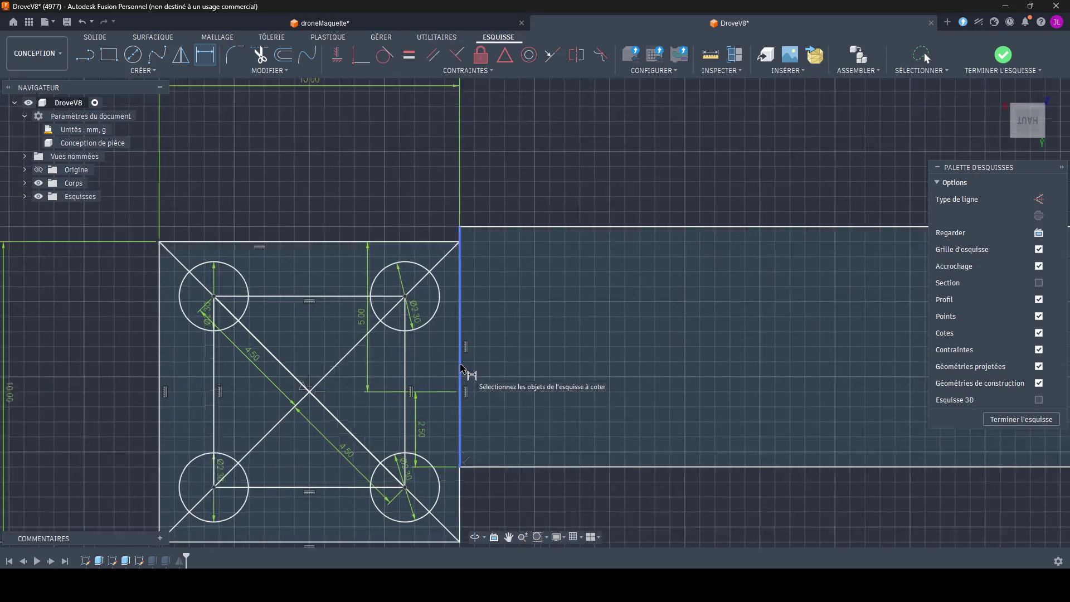
pyautogui.scroll(3, 468, 376)
# Step: Turn the TITAN Studio scene to show the wireframe boxes and bring up system search
pyautogui.moveTo(364, 212)
pyautogui.mouseDown()
pyautogui.moveTo(361, 293)
pyautogui.moveTo(422, 329)
pyautogui.moveTo(365, 332)
pyautogui.moveTo(392, 316)
pyautogui.moveTo(654, 294)
pyautogui.moveTo(490, 282)
pyautogui.moveTo(248, 298)
pyautogui.moveTo(325, 318)
pyautogui.moveTo(405, 316)
pyautogui.mouseUp()
pyautogui.moveTo(277, 174)
pyautogui.mouseDown()
pyautogui.moveTo(253, 262)
pyautogui.moveTo(277, 258)
pyautogui.mouseUp()
pyautogui.press('super')
pyautogui.write('outil')
# Step: Capture the TITAN Studio window region with the Snipping Tool
pyautogui.click(395, 276)
pyautogui.click(166, 30)
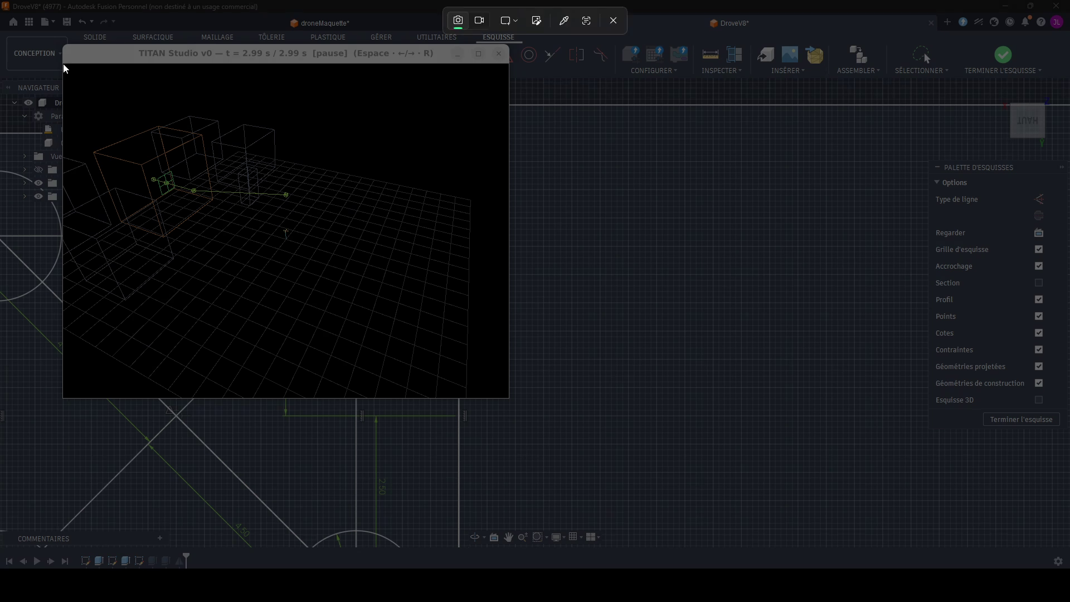
pyautogui.moveTo(64, 64); pyautogui.dragTo(494, 395)
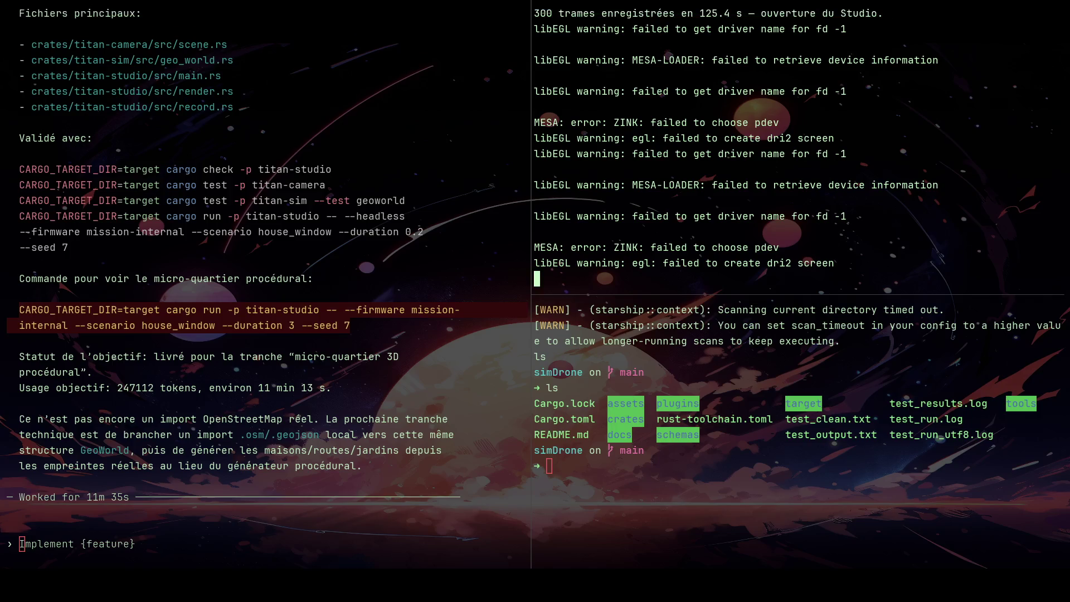
# Step: Paste the screenshot into the coding agent prompt and load chatgpt.com in a new tab
pyautogui.click(301, 500)
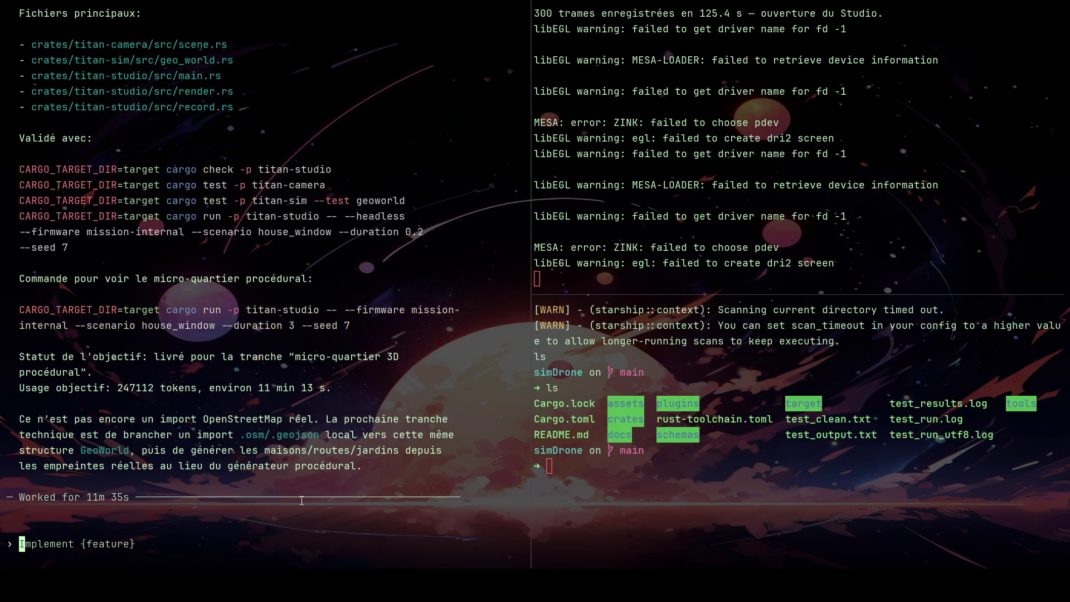
pyautogui.hotkey('ctrl', 'v')
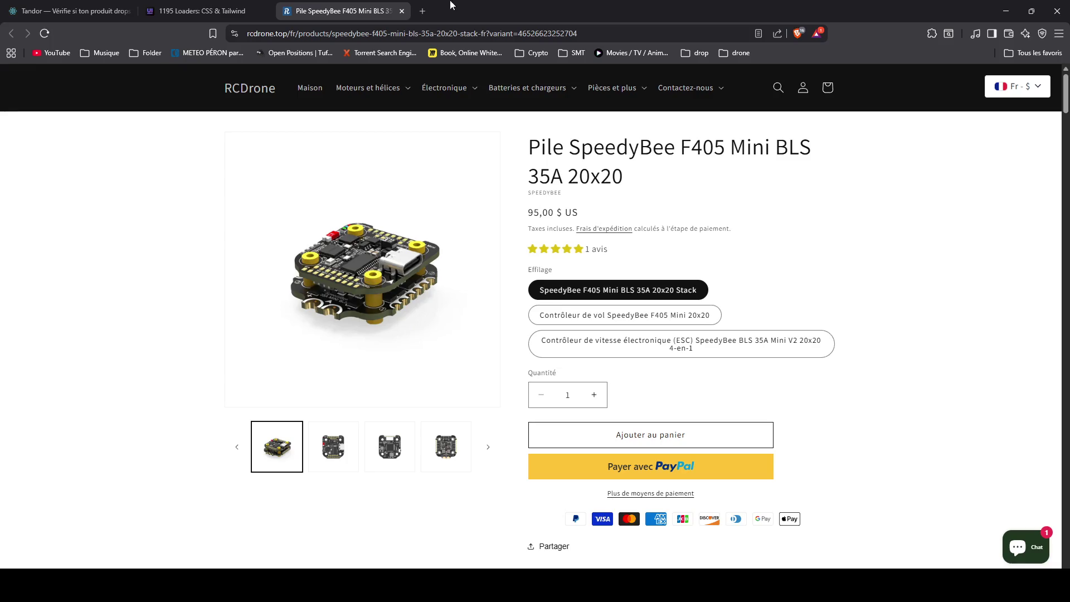
pyautogui.hotkey('ctrl', 't')
pyautogui.write('c')
pyautogui.press('Return')
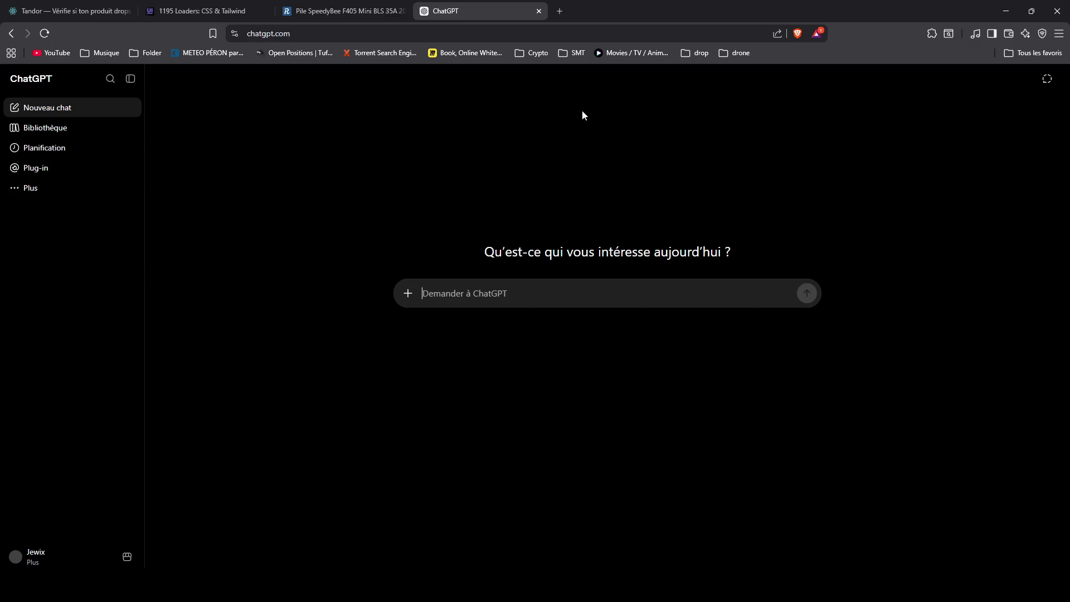
# Step: Clear the ChatGPT draft, start voice dictation with microphone access allowed, dismiss the Work popup and return to the terminal
pyautogui.hotkey('ctrl', 'a')
pyautogui.press('BackSpace')
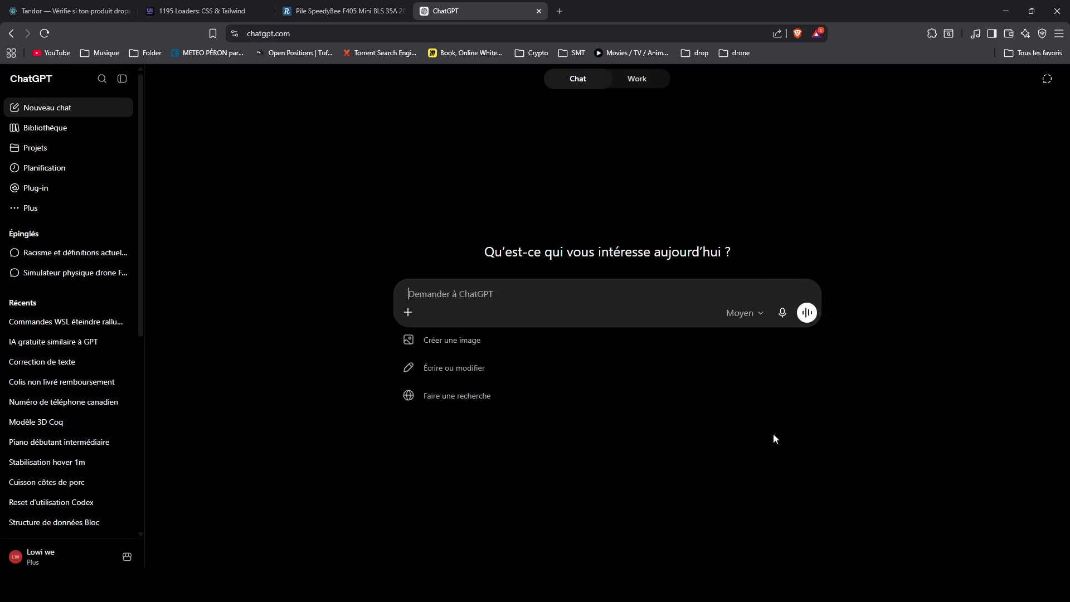
pyautogui.click(781, 311)
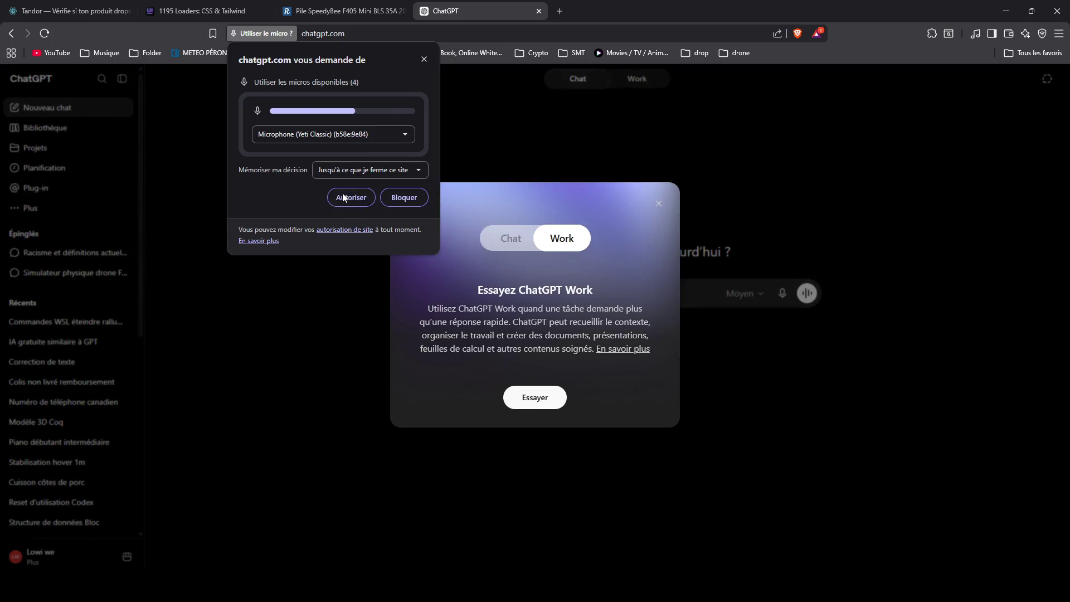
pyautogui.click(342, 197)
pyautogui.click(659, 203)
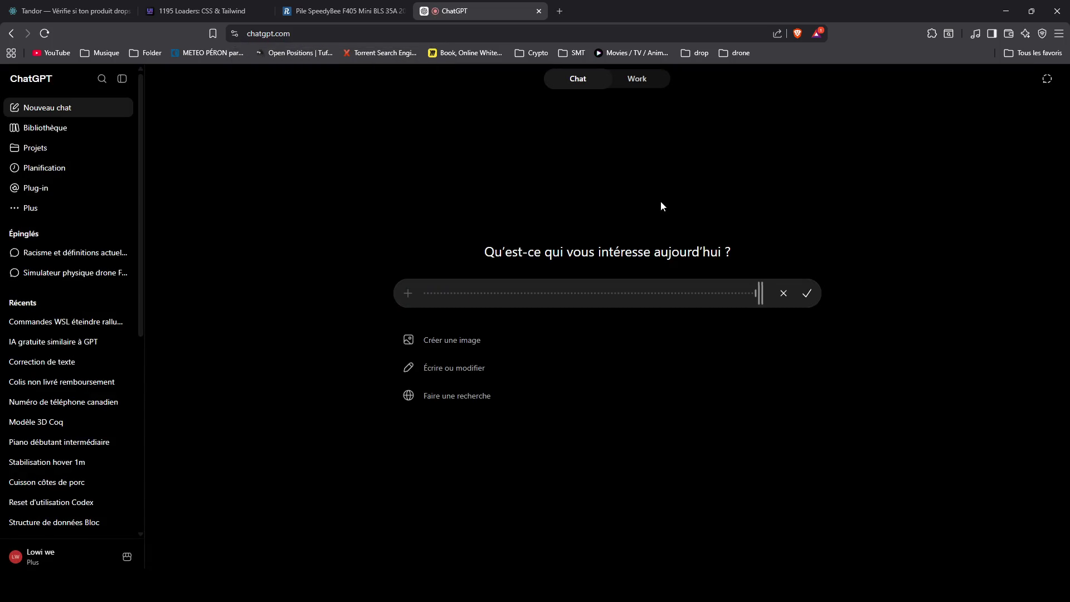
pyautogui.press('super+Down')
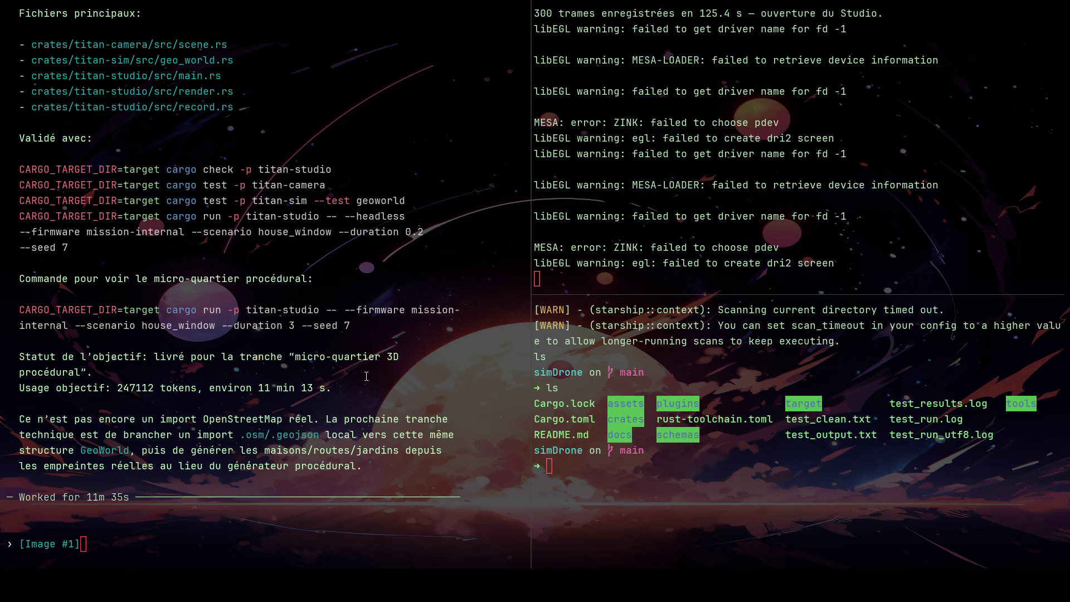
pyautogui.scroll(3, 367, 375)
pyautogui.scroll(2, 366, 375)
pyautogui.scroll(-3, 365, 375)
pyautogui.scroll(-2, 363, 374)
pyautogui.scroll(2, 364, 375)
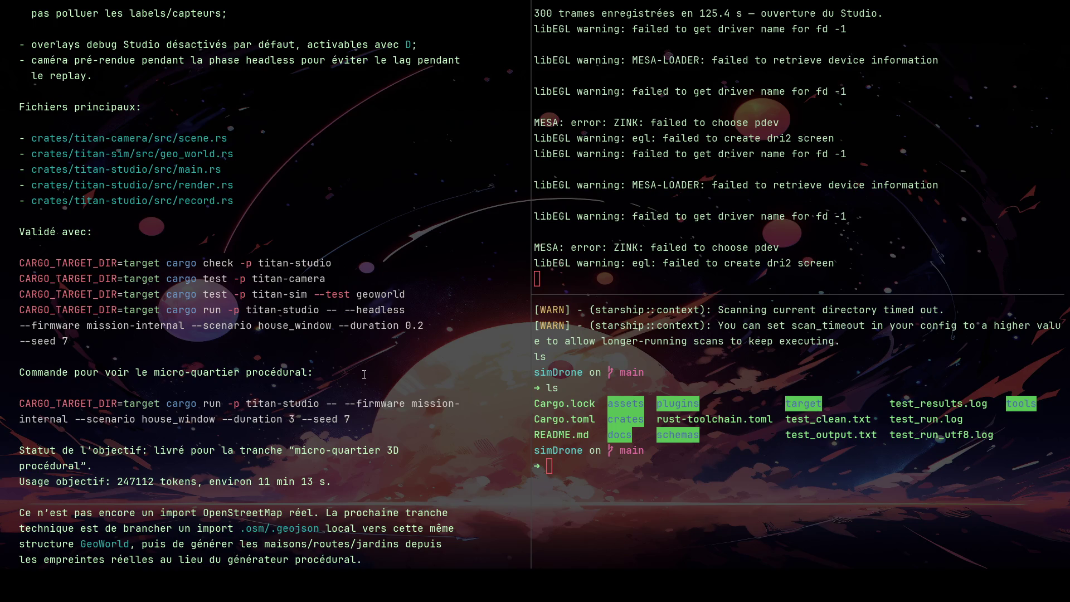
pyautogui.scroll(2, 350, 378)
pyautogui.scroll(1, 349, 379)
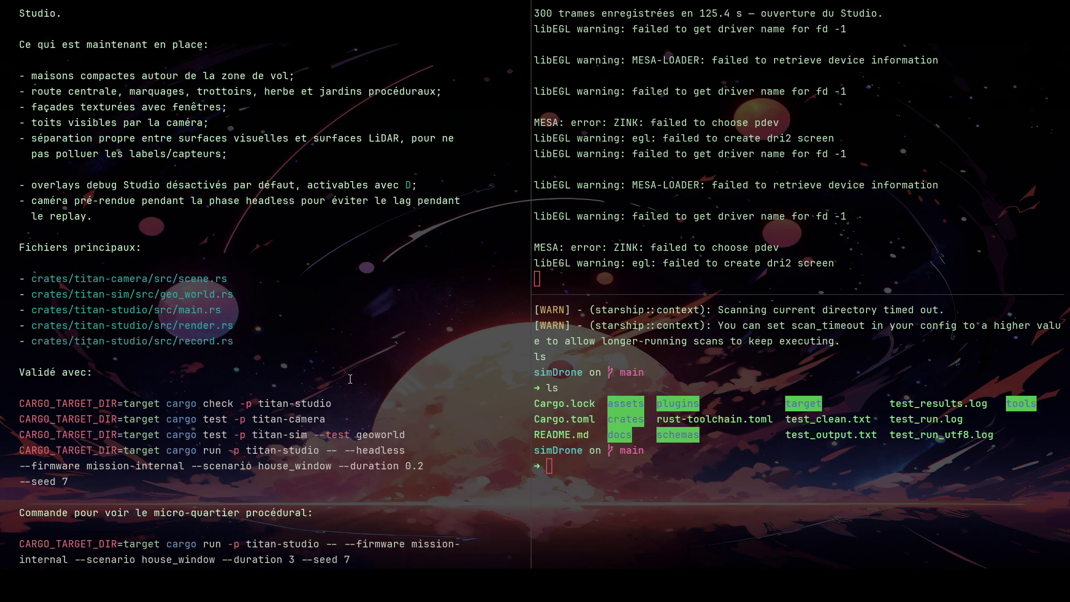
pyautogui.scroll(1, 350, 379)
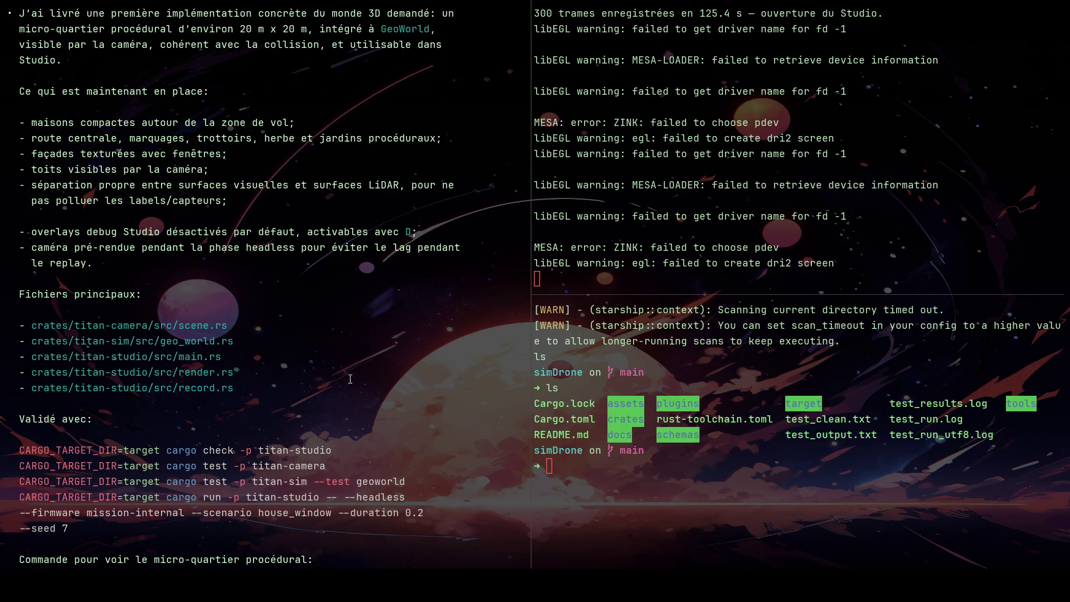
pyautogui.scroll(2, 350, 378)
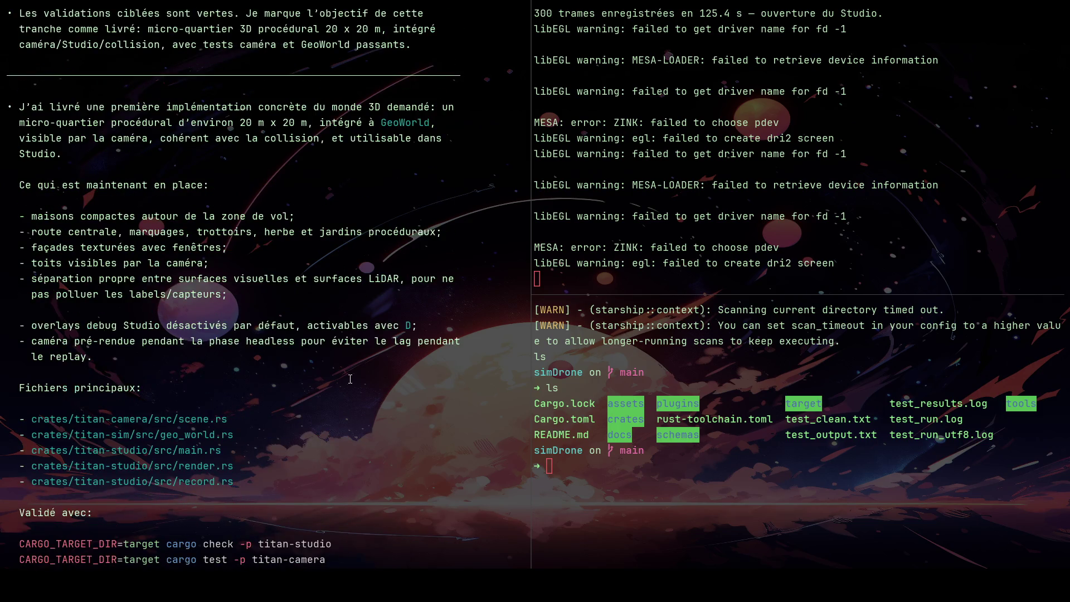
pyautogui.scroll(-7, 350, 379)
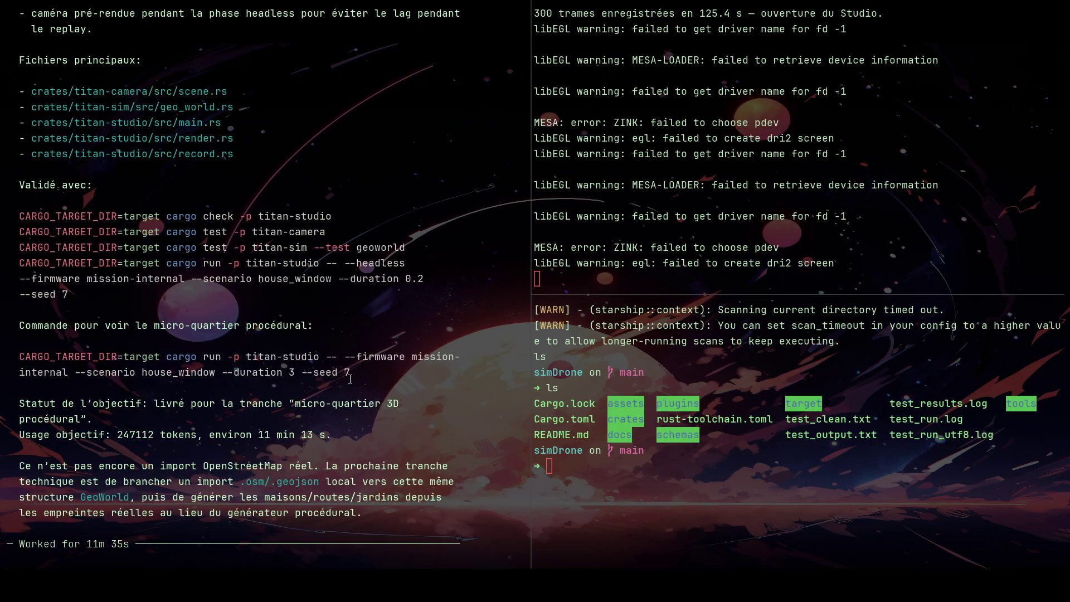
pyautogui.scroll(3, 350, 378)
pyautogui.scroll(1, 349, 379)
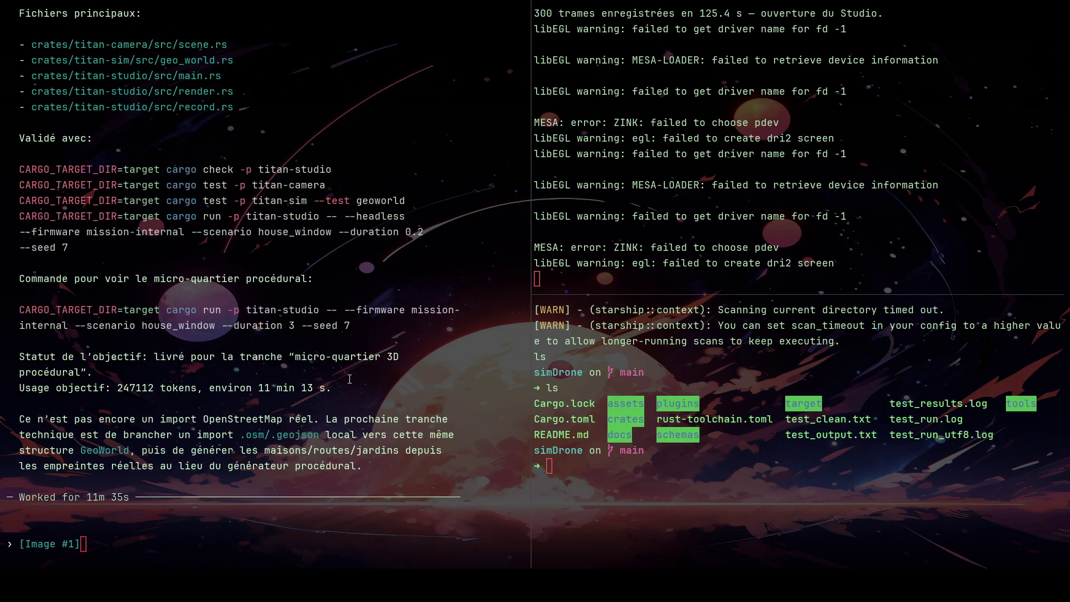
pyautogui.scroll(6, 350, 379)
pyautogui.scroll(2, 349, 379)
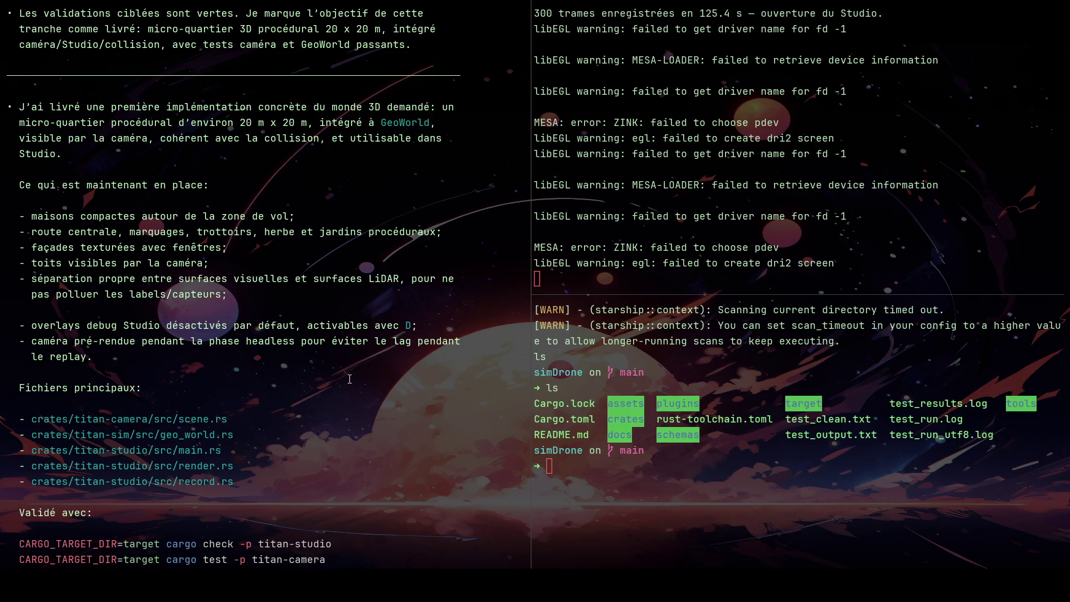
pyautogui.scroll(3, 349, 379)
pyautogui.scroll(5, 348, 379)
# Step: Paste the drafted OpenStreetMap/LiDAR request after the screenshot and send it to the coding agent, then move to Fusion
pyautogui.hotkey('alt', 'Tab')
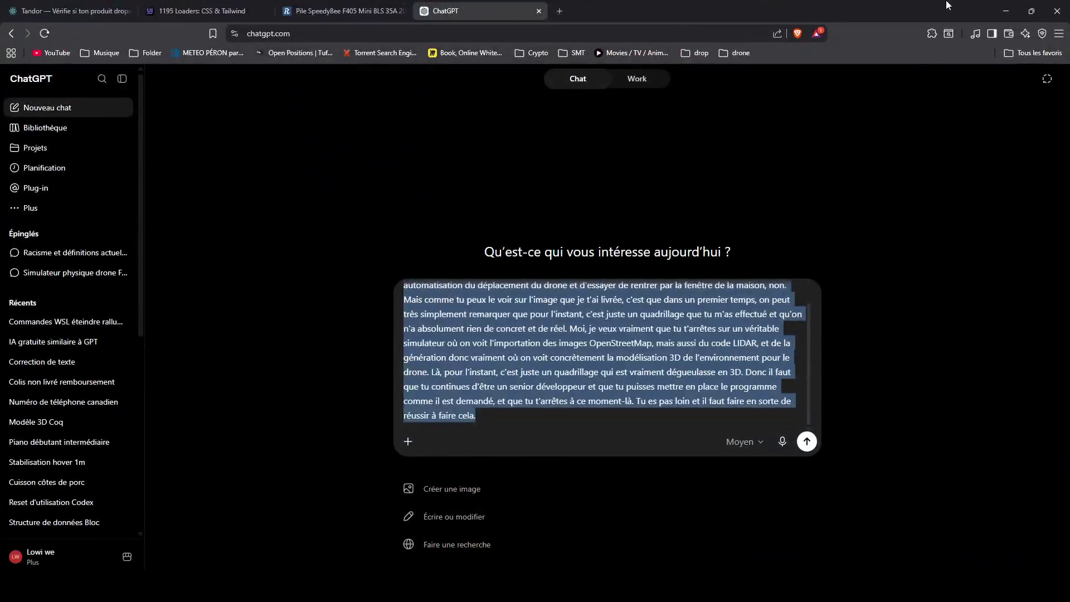
pyautogui.hotkey('alt', 'Tab')
pyautogui.scroll(-3, 220, 542)
pyautogui.scroll(-5, 281, 476)
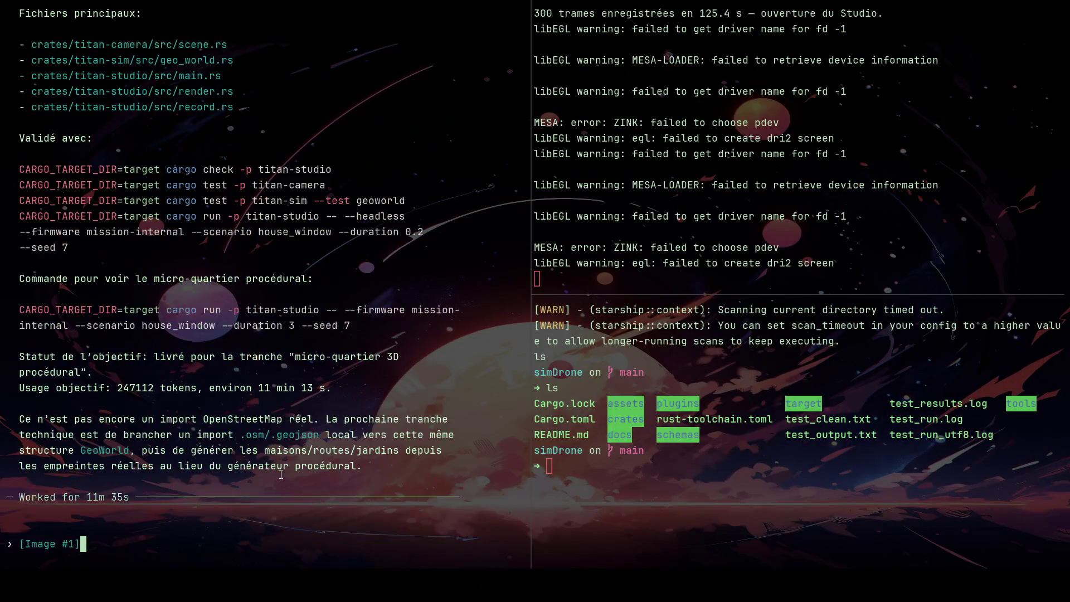
pyautogui.write("Ce que j'aimerais que tu fasses, ce n'est pas créer une suite du projet qu'on avait commencé avec une automatisation du déplacement du drone et d'essayer de rentrer par la fenêtre de la maison, non. Mais comme tu peux le voir sur l'image que je t'ai livrée, c'est que dans un premier temps, on peut très simplement remarquer que pour l'instant, c'est juste un quadrillage que tu m'as effectué et qu'on n'a absolument rien de concret et de réel. Moi, je veux vraiment que tu t'arrêtes sur un véritable simulateur où on voit l'importation des images OpenStreetMap, mais aussi du code LIDAR, et de la génération donc vraiment où on voit concrètement la modélisation 3D de l'environnement pour le drone. Là, pour l'instant, c'est juste un quadrillage qui est vraiment dégueulasse en 3D. Donc il faut que tu continues d'être un senior développeur et que tu puisses mettre en place le programme comme il est demandé, et que tu t'arrêtes à ce moment-là. Tu es pas loin et il faut faire en sorte de réussir à faire cela.")
pyautogui.press('Return')
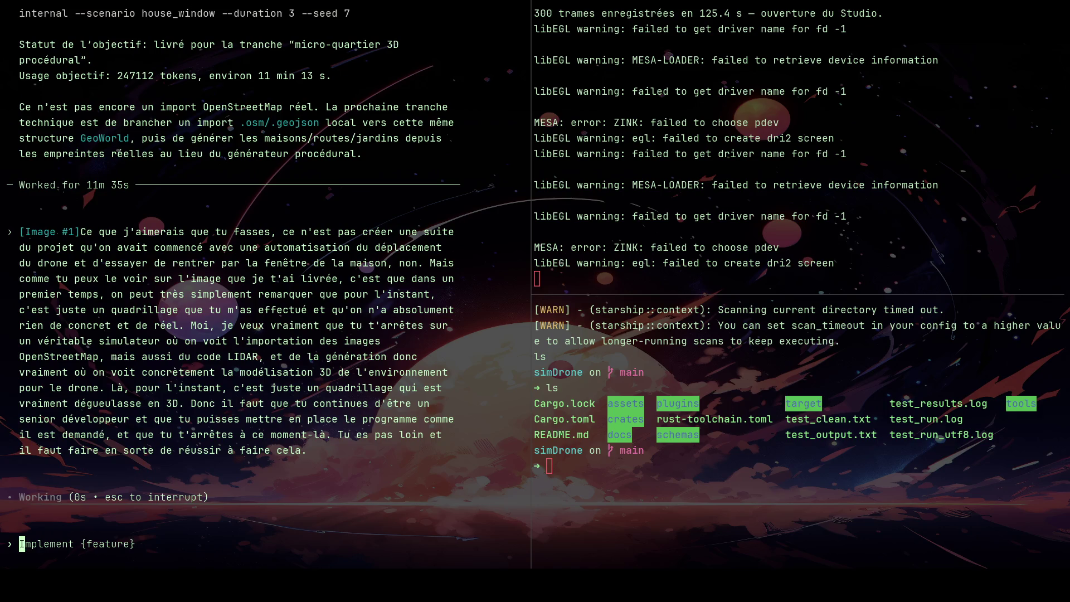
pyautogui.hotkey('alt', 'Tab')
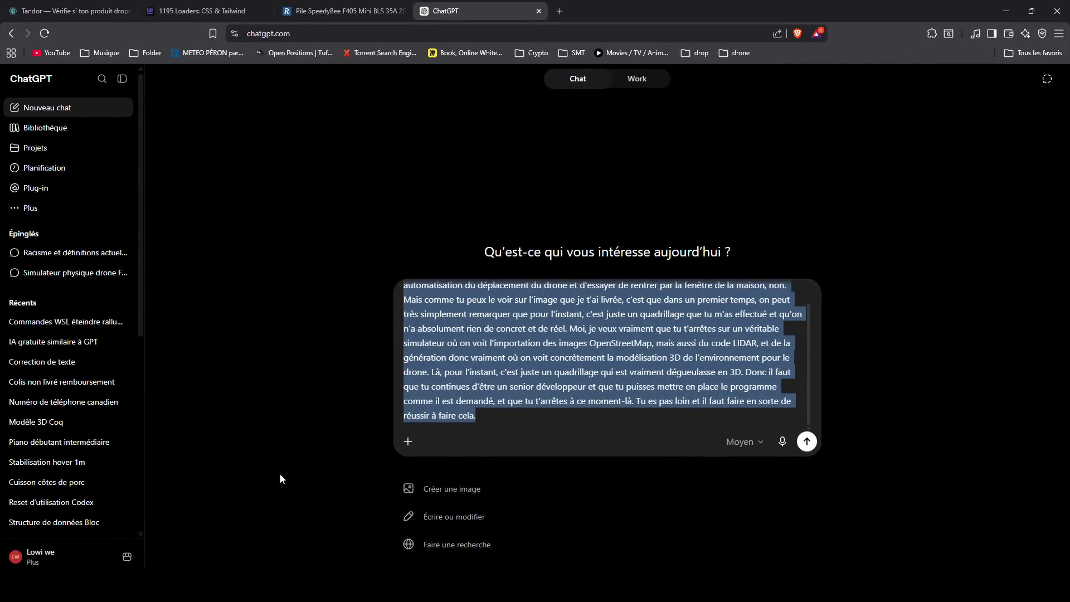
pyautogui.hotkey('alt', 'Tab')
pyautogui.hotkey('alt', 'Tab')
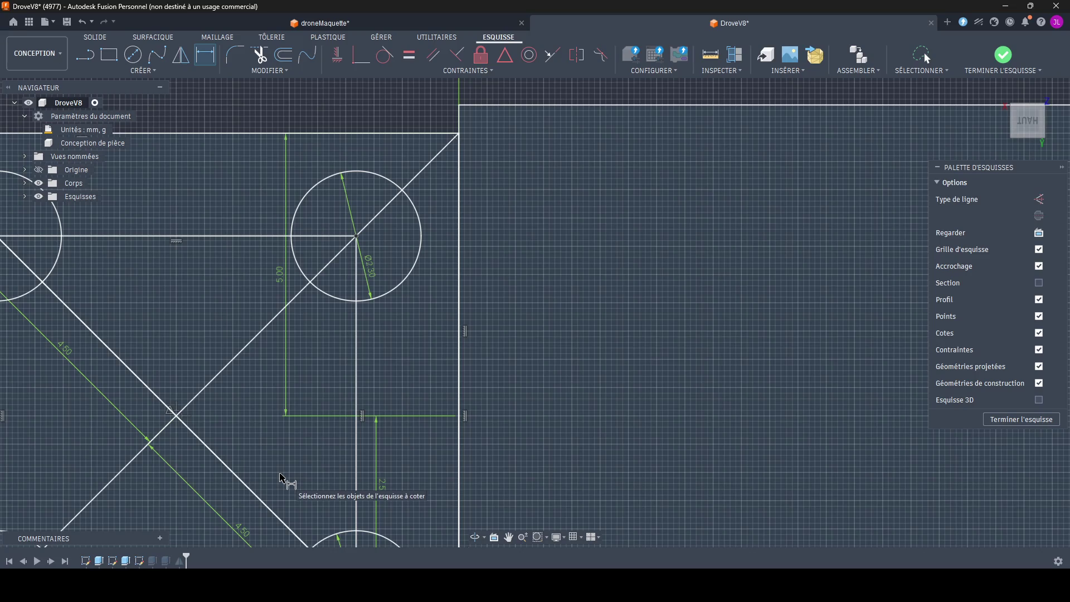
pyautogui.scroll(-3, 581, 341)
pyautogui.scroll(2, 581, 222)
pyautogui.scroll(3, 514, 196)
pyautogui.scroll(-2, 514, 196)
pyautogui.scroll(-2, 552, 468)
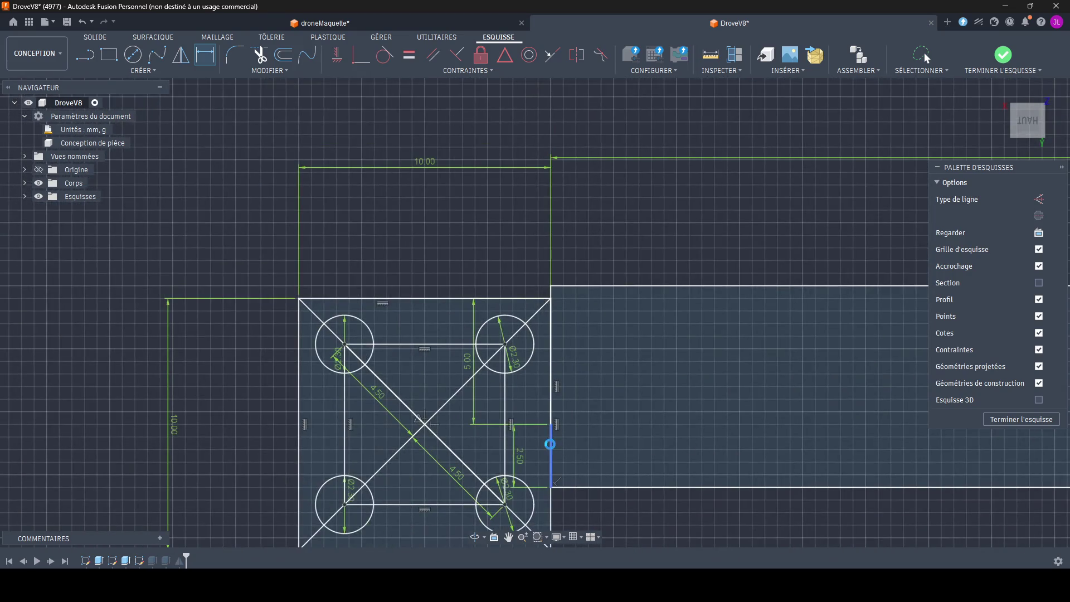
# Step: Exit dimensioning, pick the pad's right vertical edge and start the Line tool
pyautogui.moveTo(547, 437); pyautogui.dragTo(398, 362, button='middle')
pyautogui.press('Escape')
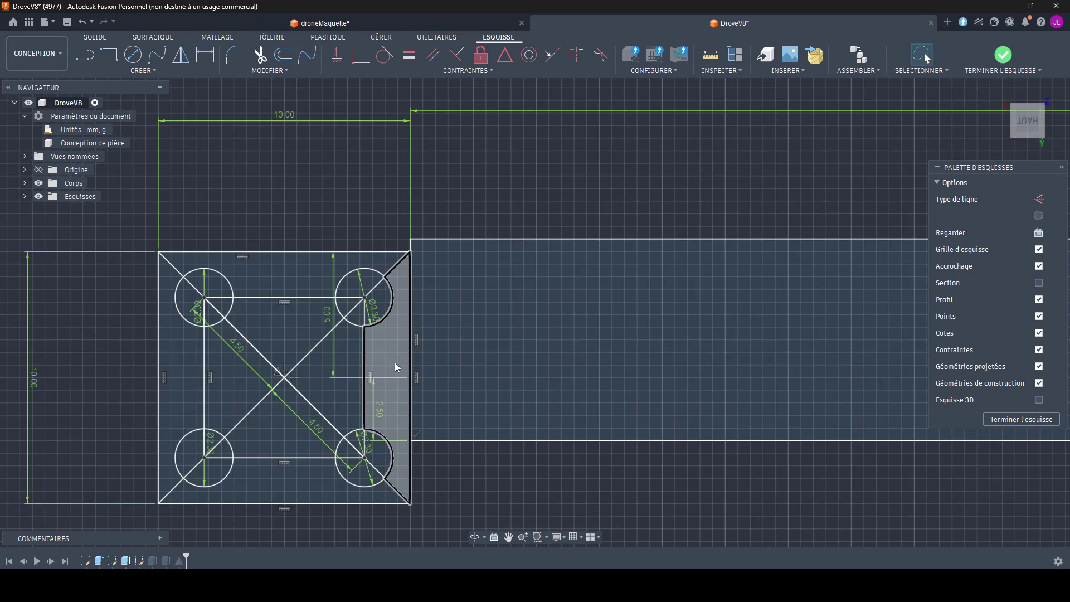
pyautogui.scroll(3, 410, 393)
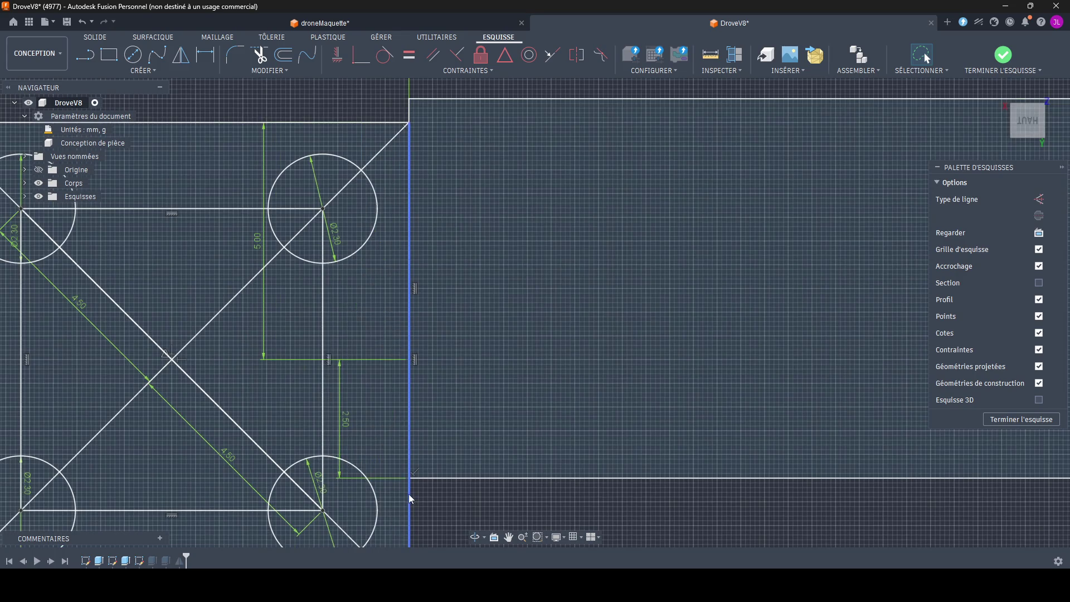
pyautogui.scroll(-3, 426, 315)
pyautogui.scroll(-2, 427, 315)
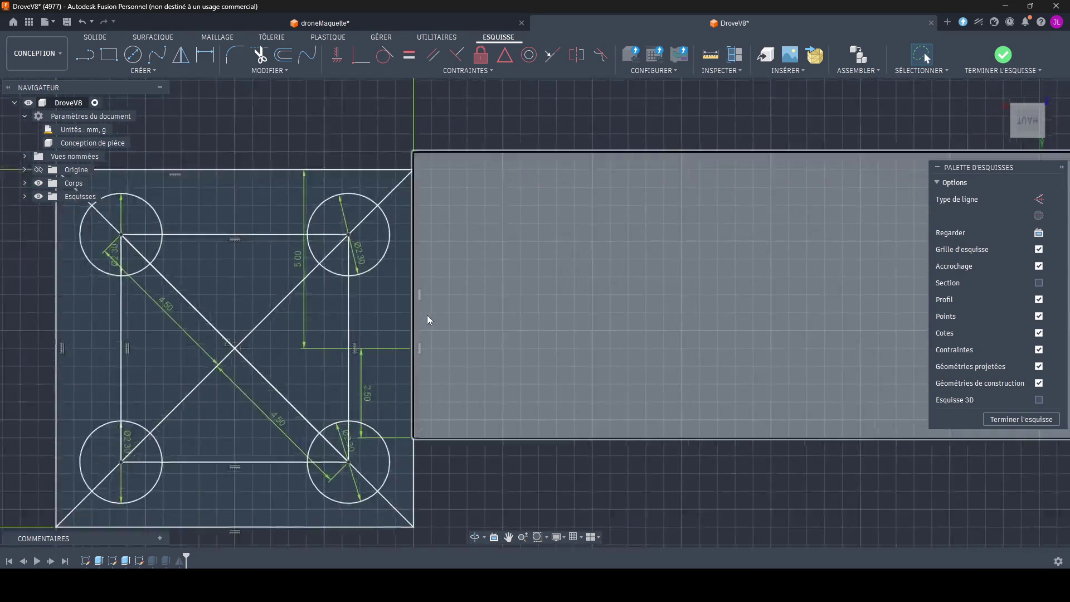
pyautogui.scroll(5, 412, 315)
pyautogui.scroll(-3, 390, 264)
pyautogui.scroll(-2, 390, 265)
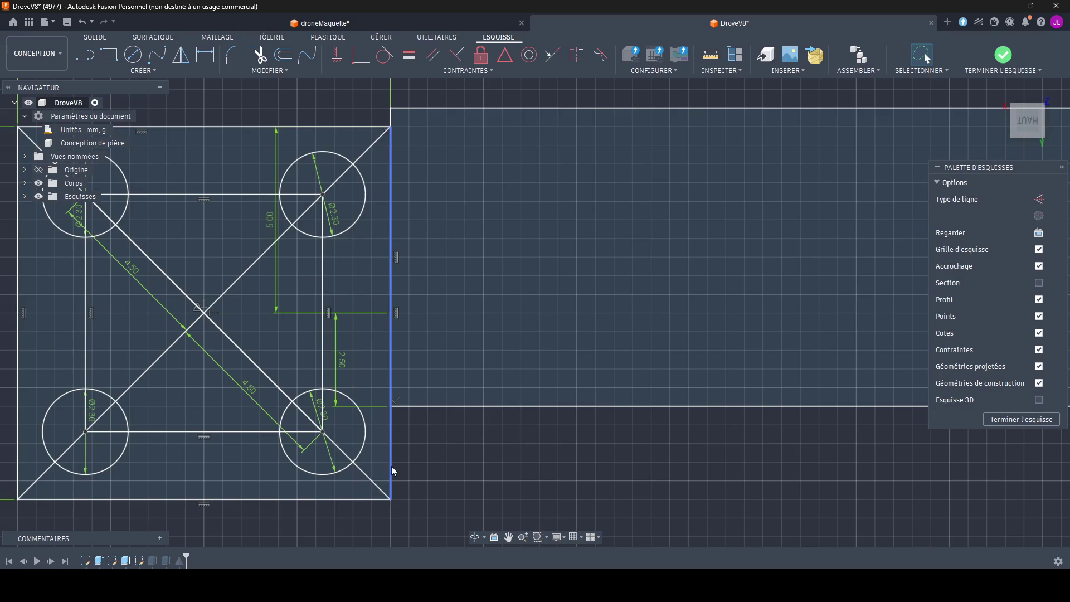
pyautogui.click(392, 466)
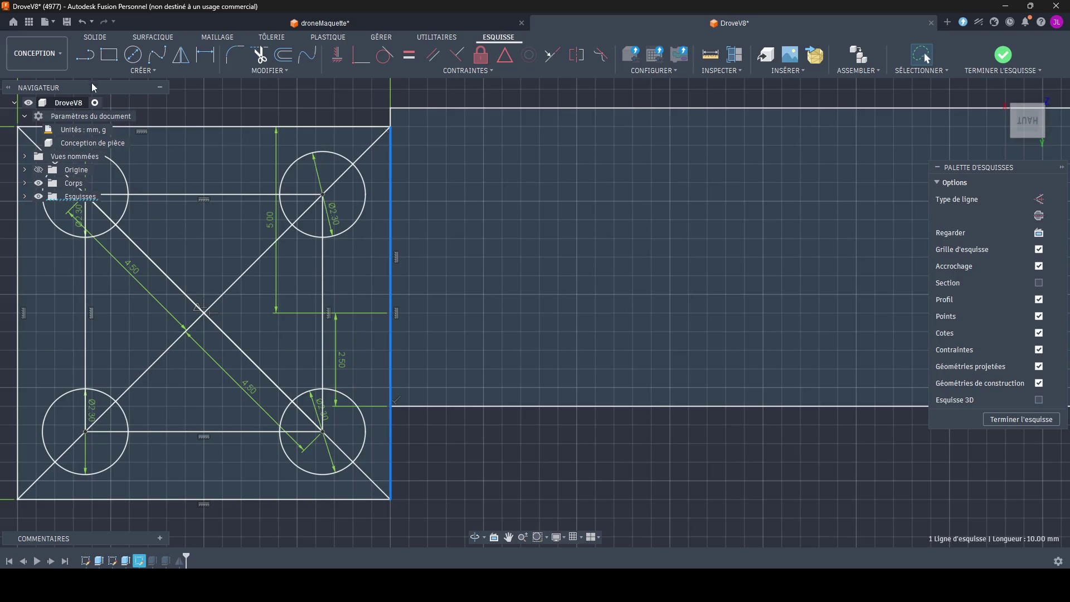
pyautogui.click(87, 57)
pyautogui.scroll(1, 388, 414)
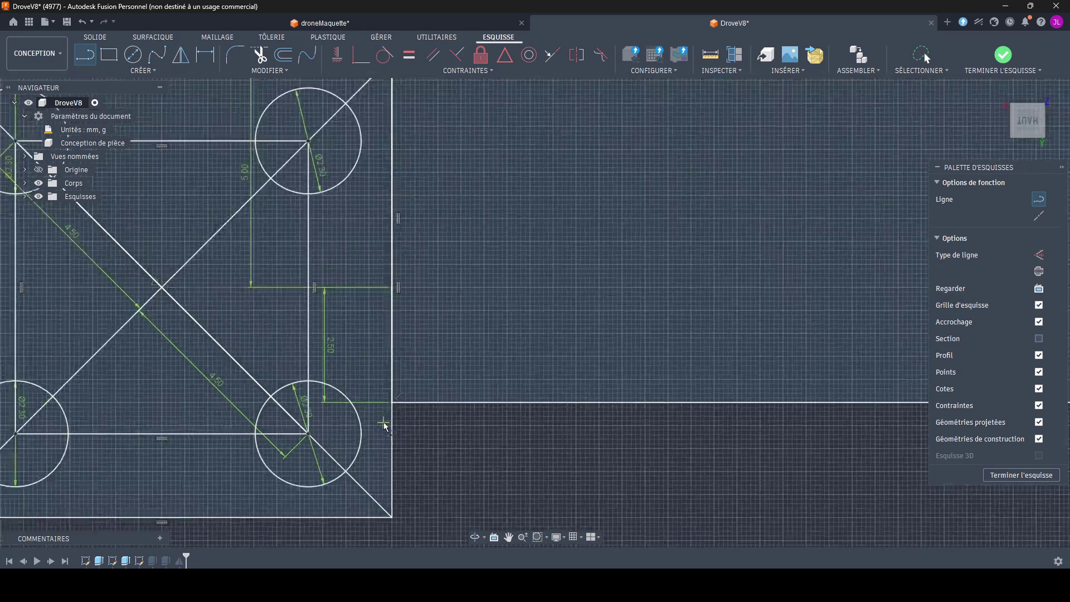
pyautogui.scroll(3, 397, 402)
# Step: Draw a short vertical line from the pad's corner
pyautogui.click(399, 385)
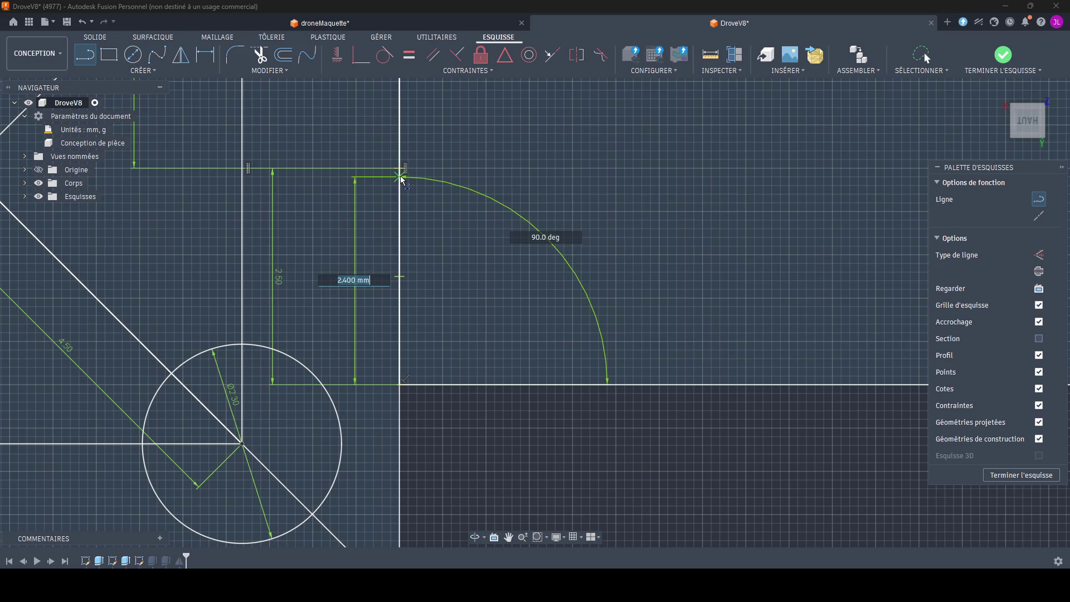
pyautogui.click(402, 172)
pyautogui.press('Escape')
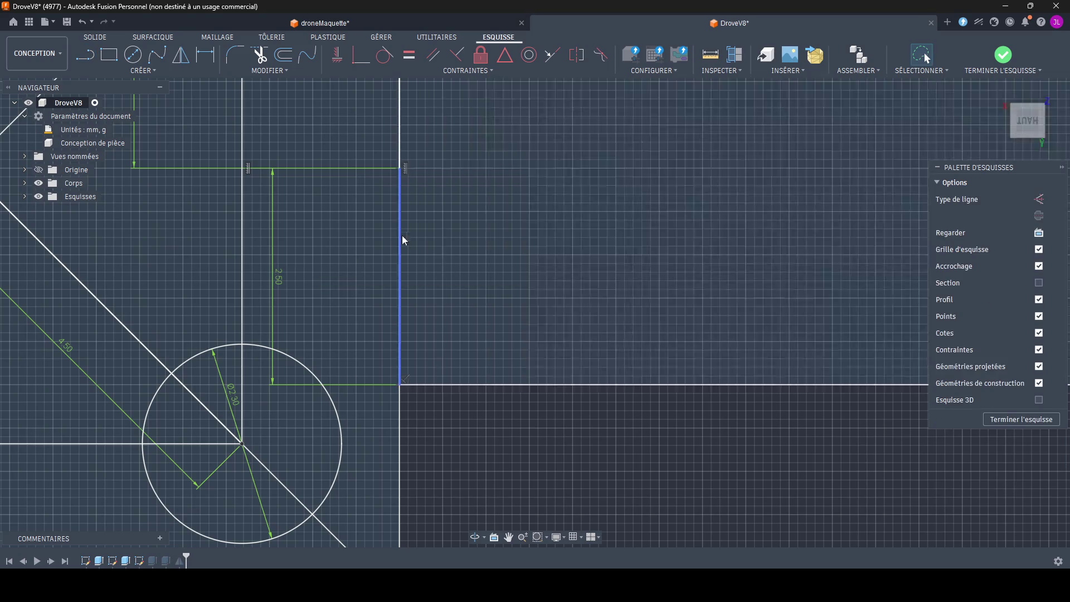
pyautogui.scroll(-3, 406, 285)
pyautogui.scroll(-1, 406, 284)
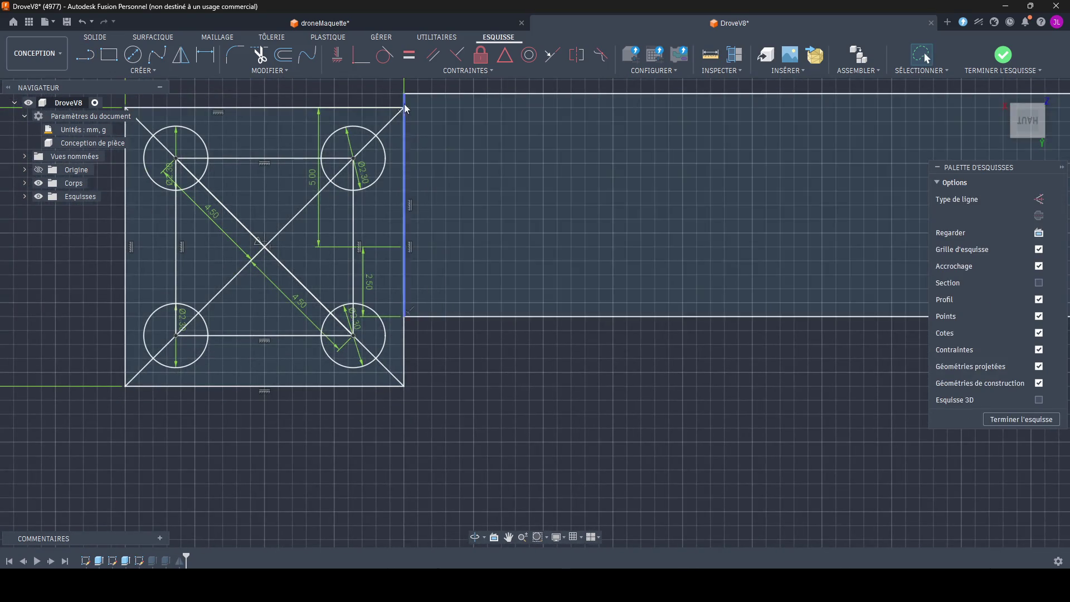
# Step: Change the 2.50 dimension to 4.00 and finish the sketch
pyautogui.moveTo(403, 104); pyautogui.dragTo(320, 203, button='middle')
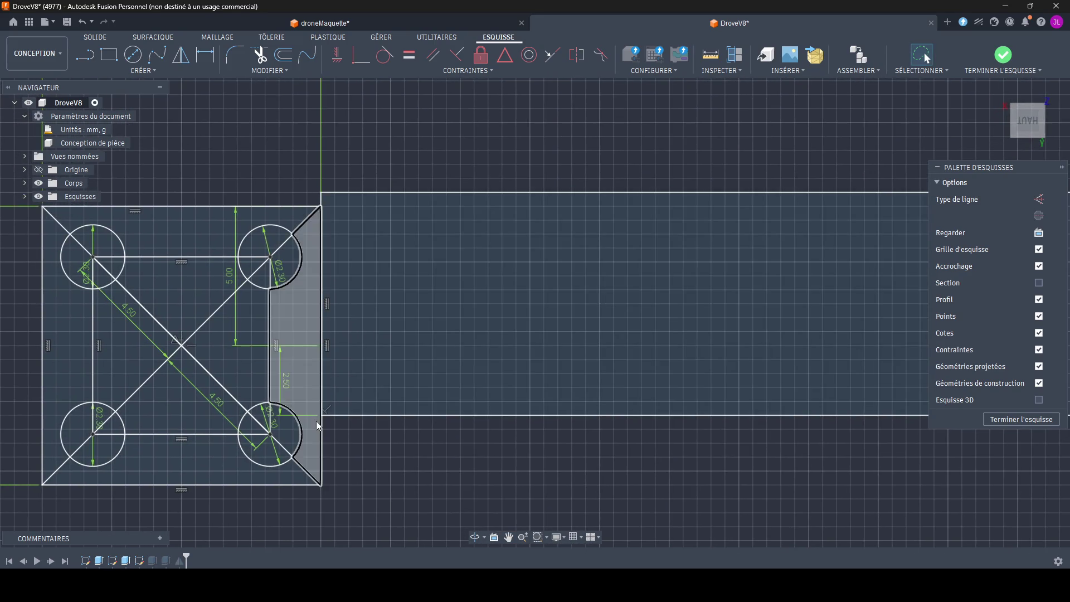
pyautogui.doubleClick(285, 384)
pyautogui.write('4')
pyautogui.press('Return')
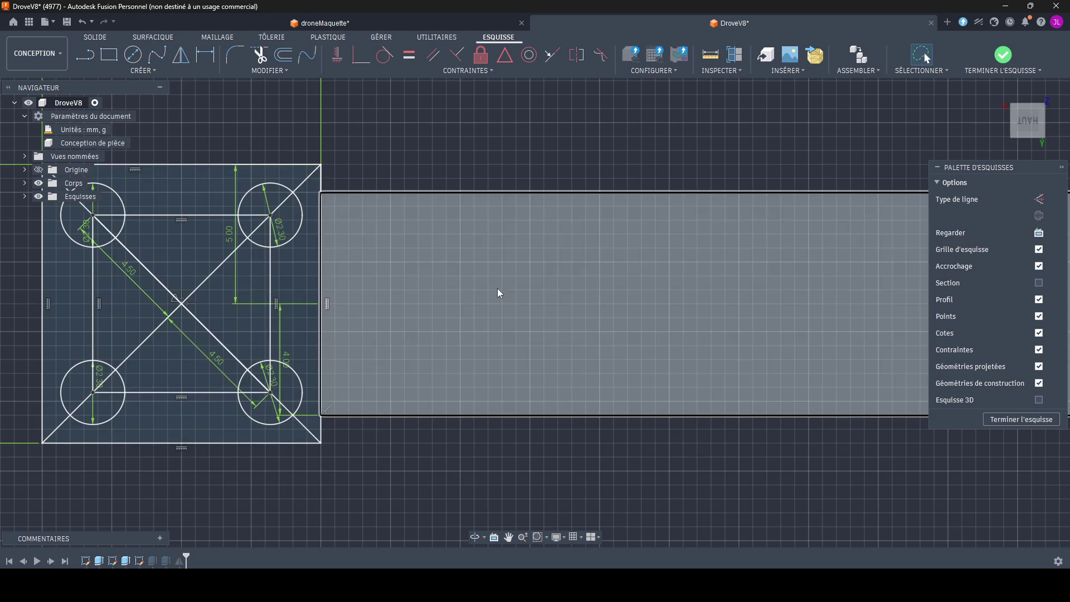
pyautogui.click(1003, 58)
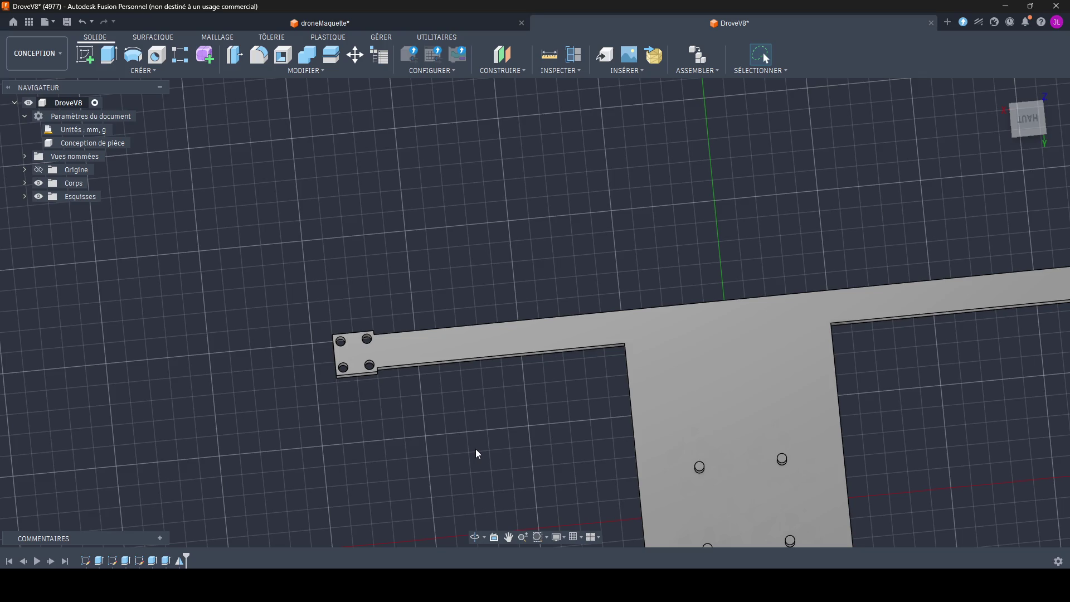
# Step: Frame the whole T-shaped plate and expand the Corps and Esquisses lists in the Browser
pyautogui.moveTo(476, 449); pyautogui.dragTo(498, 273, button='middle')
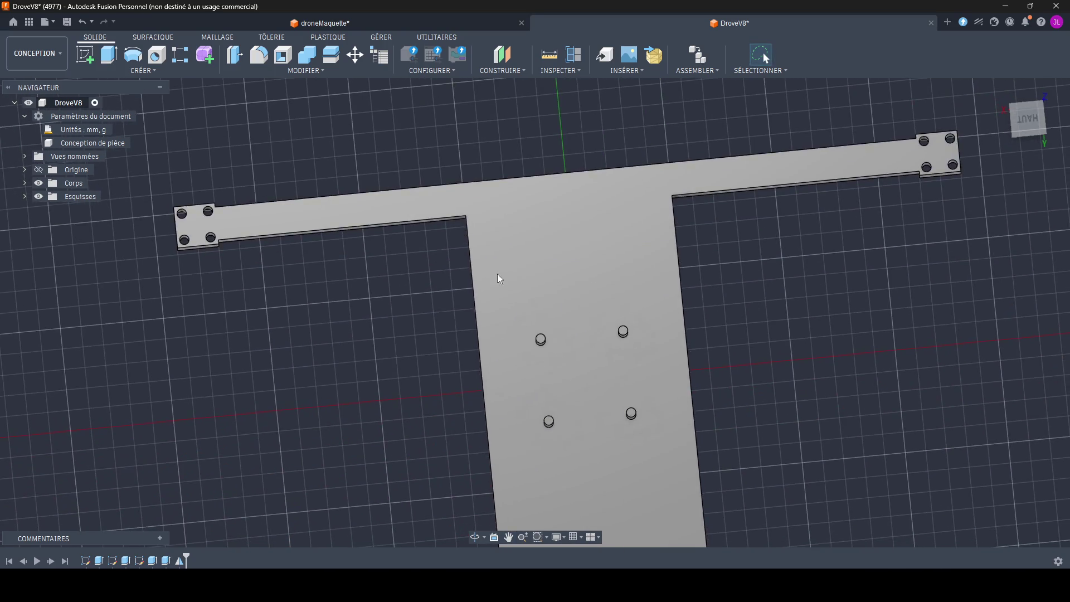
pyautogui.scroll(3, 262, 309)
pyautogui.scroll(-5, 281, 354)
pyautogui.moveTo(292, 354); pyautogui.dragTo(307, 278, button='middle')
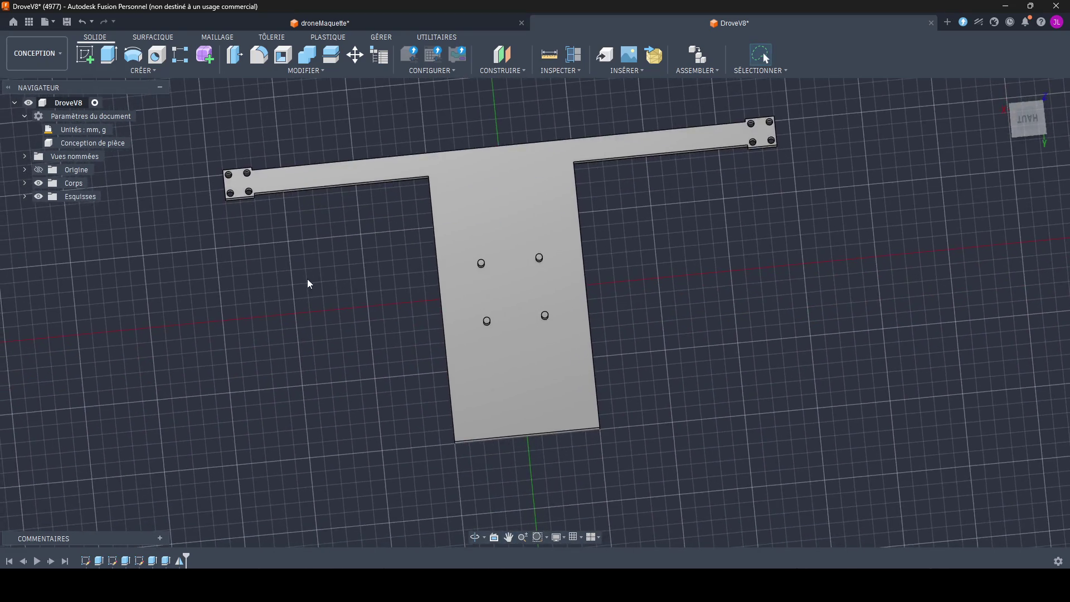
pyautogui.scroll(3, 307, 279)
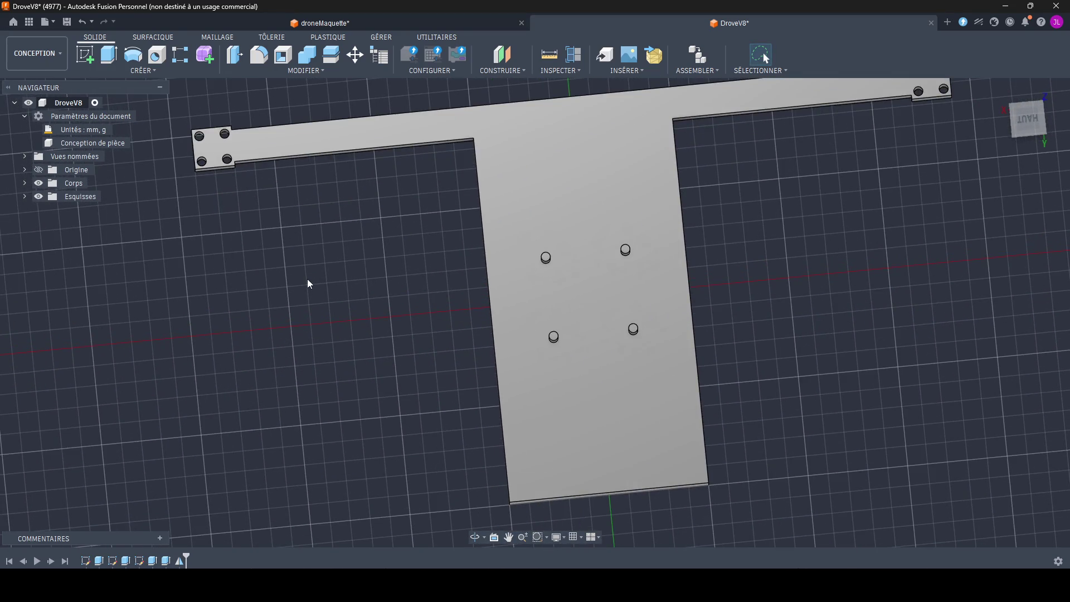
pyautogui.click(321, 135)
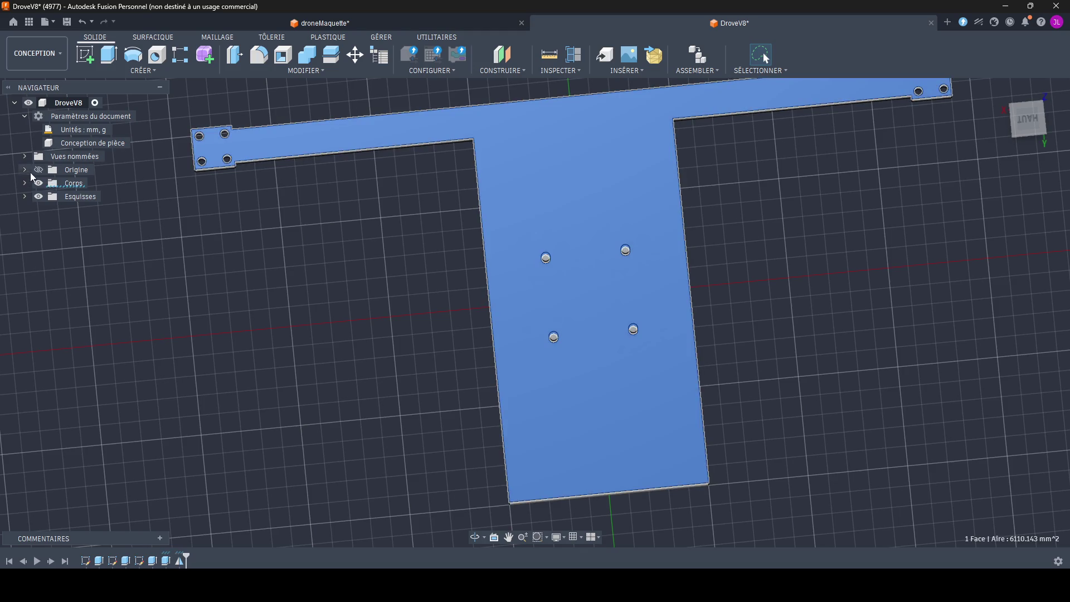
pyautogui.click(24, 183)
pyautogui.click(24, 210)
# Step: Show the hidden sketches over the plate and select Esquisse3
pyautogui.click(47, 250)
pyautogui.click(48, 223)
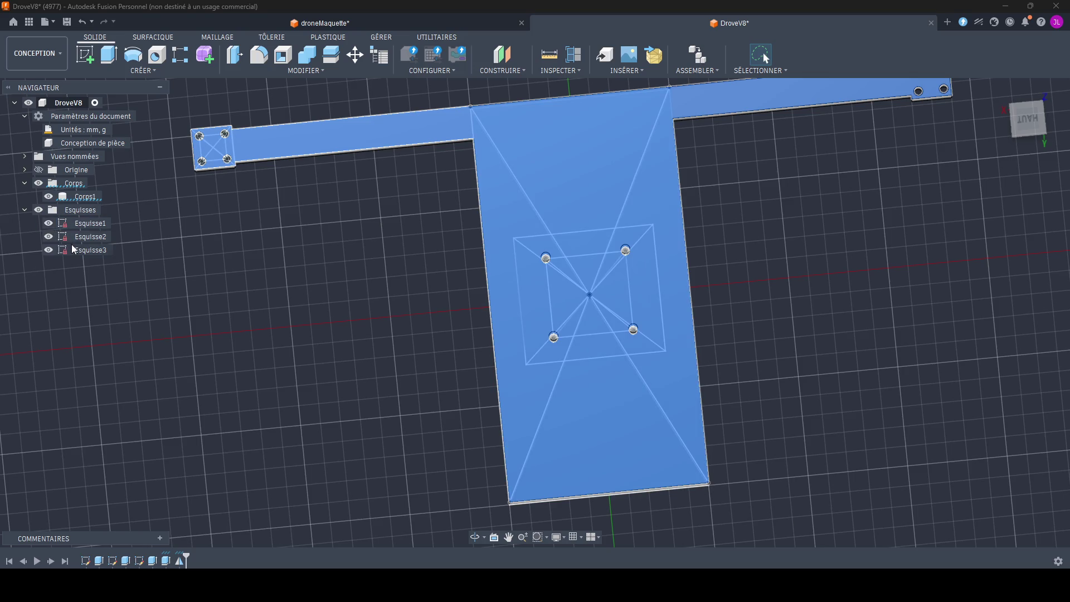
pyautogui.click(76, 250)
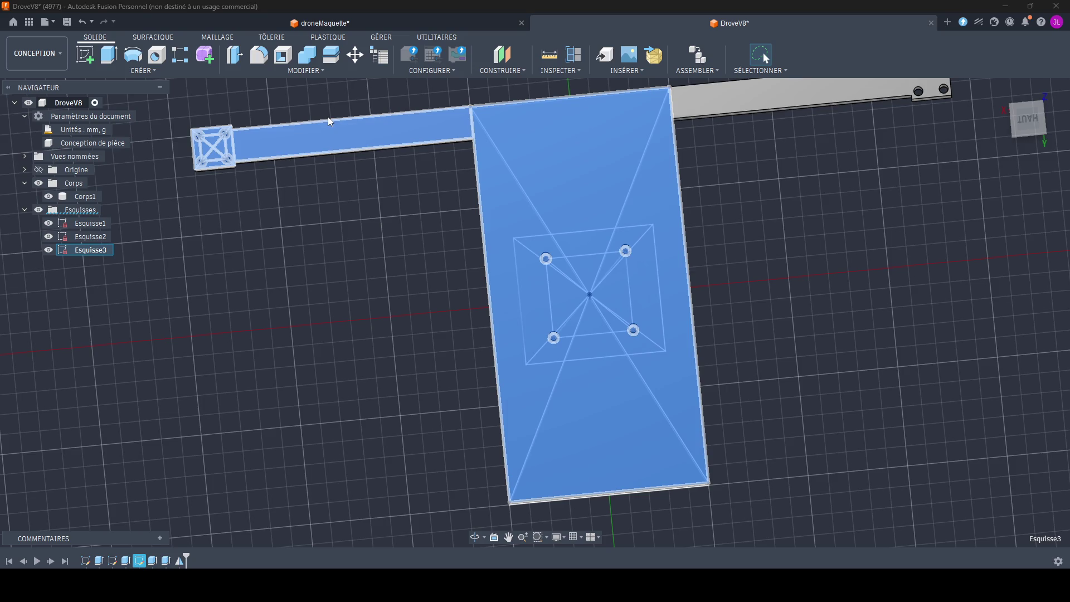
pyautogui.click(181, 68)
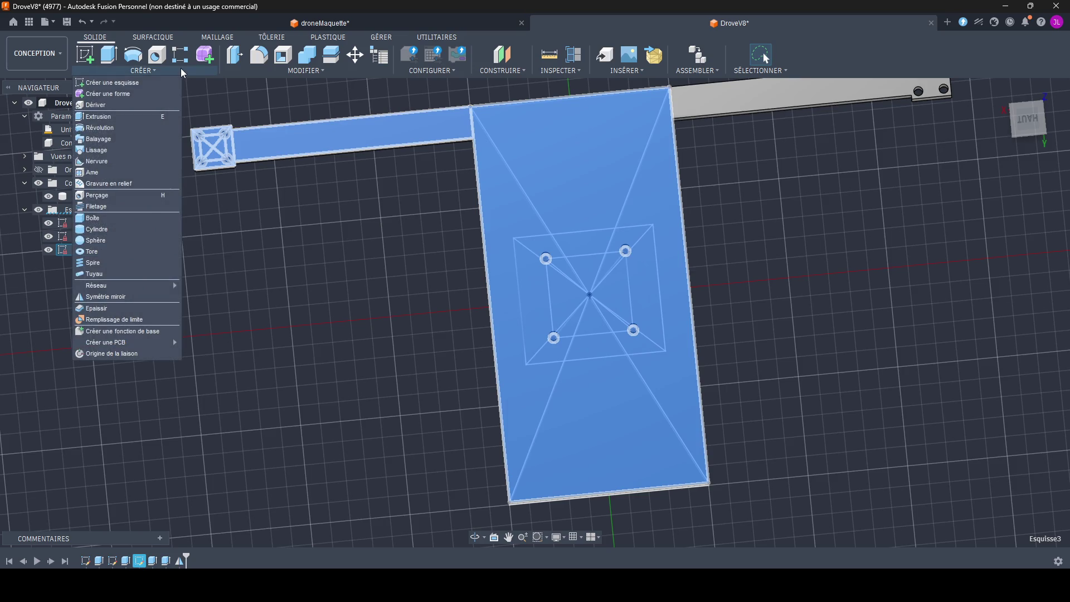
# Step: Return to the home view of the plate and pick the arm's sketch profile
pyautogui.click(180, 68)
pyautogui.click(314, 267)
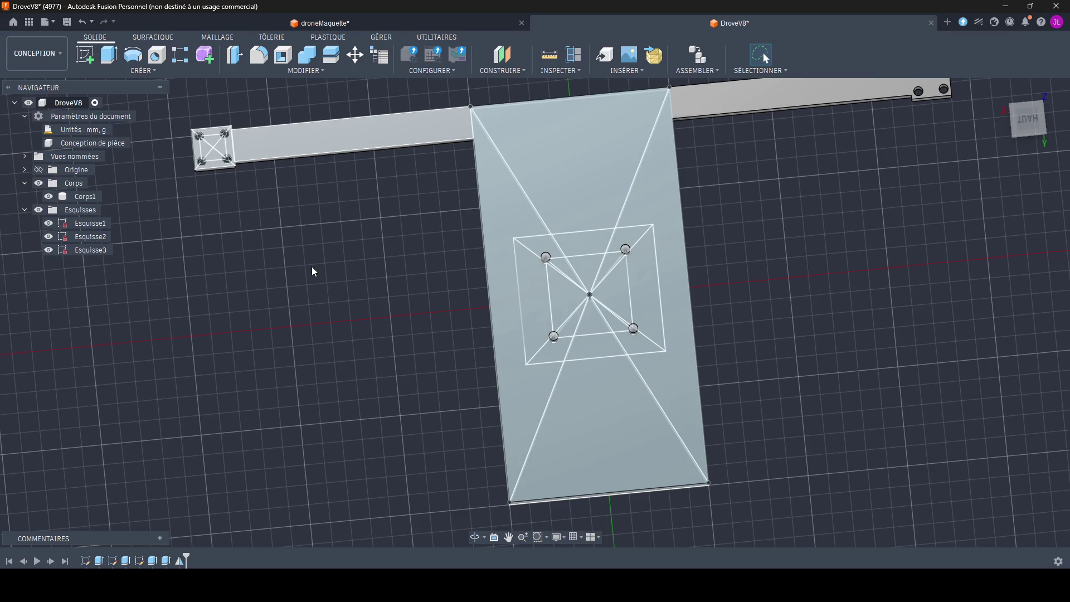
pyautogui.press('F6')
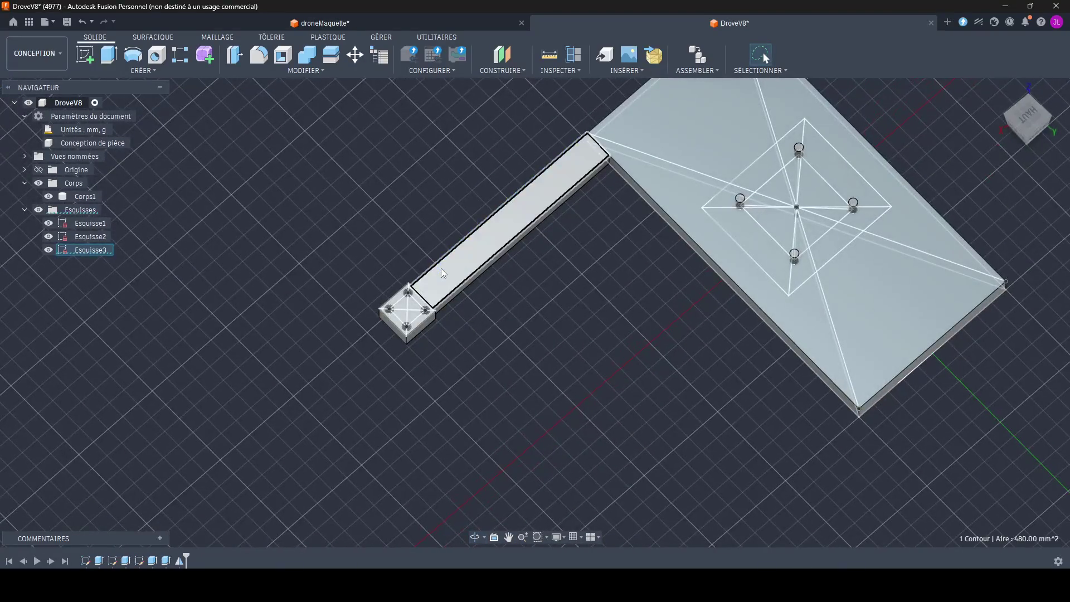
pyautogui.click(441, 269)
pyautogui.scroll(-3, 441, 268)
pyautogui.scroll(5, 441, 268)
pyautogui.scroll(2, 437, 267)
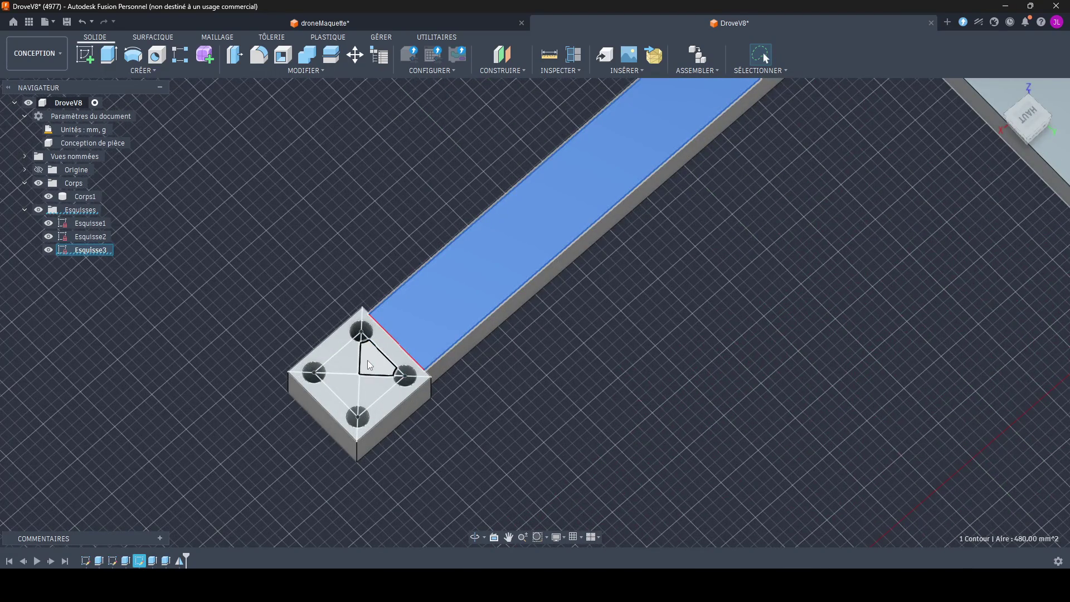
# Step: Lasso-select the sketch profiles of the square end pad instead
pyautogui.click(536, 465)
pyautogui.moveTo(272, 259); pyautogui.dragTo(354, 537)
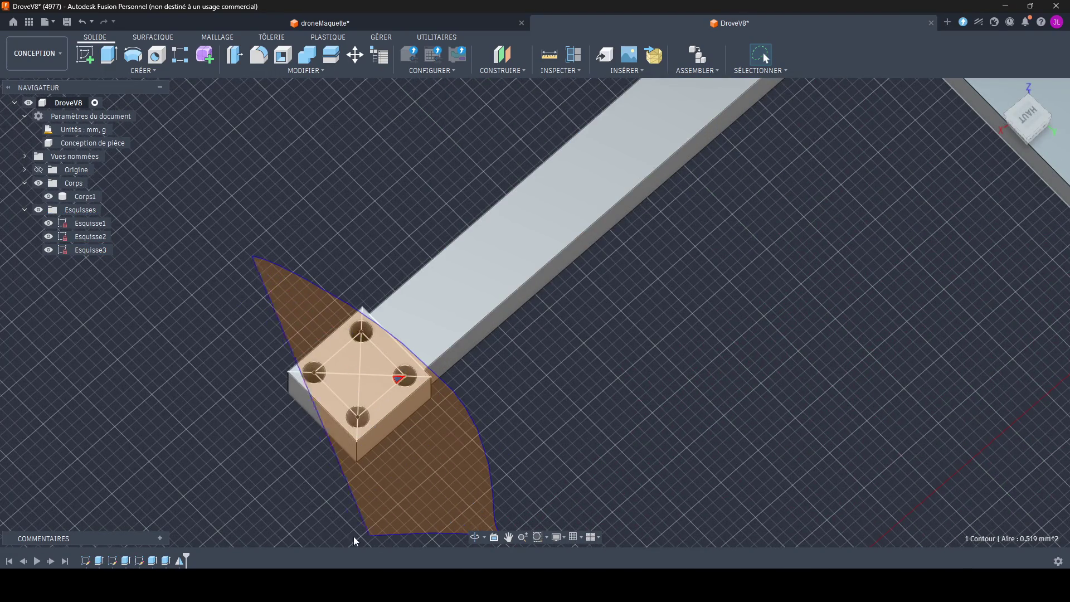
pyautogui.moveTo(273, 259)
pyautogui.mouseDown()
pyautogui.moveTo(306, 522)
pyautogui.moveTo(316, 456)
pyautogui.mouseUp()
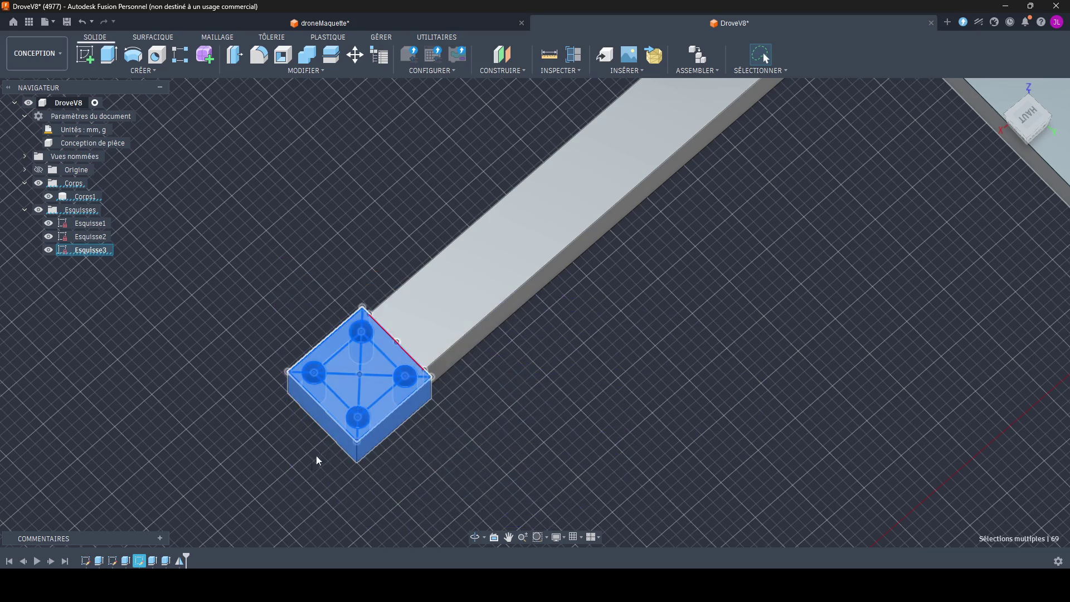
pyautogui.scroll(-3, 316, 456)
# Step: Lasso the pad and arm sketch geometry, view it from a low side angle, then deselect
pyautogui.moveTo(236, 212); pyautogui.dragTo(307, 544)
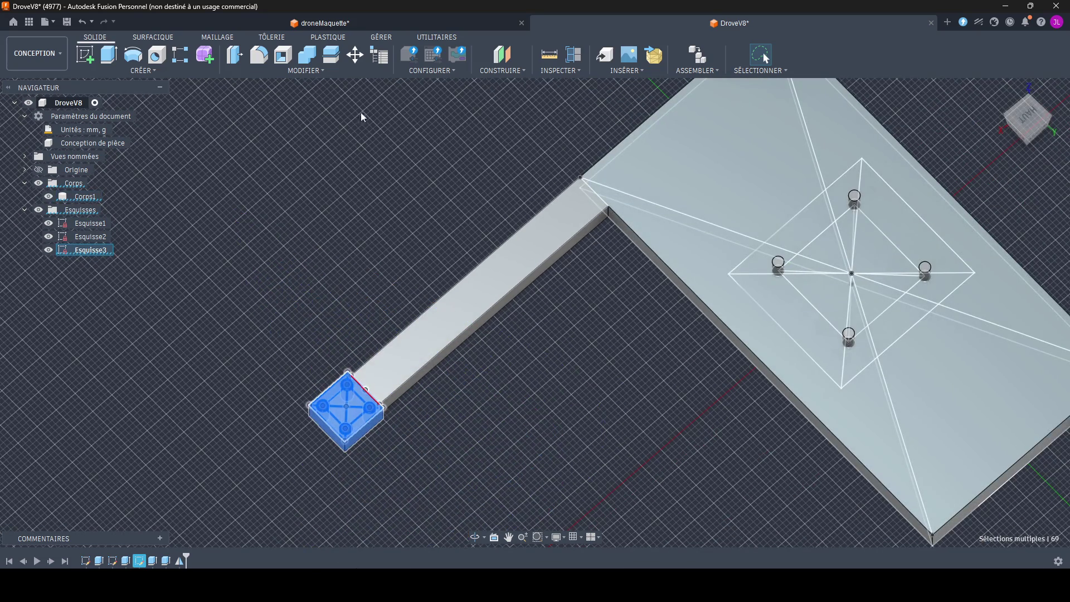
pyautogui.keyDown('shift'); pyautogui.moveTo(361, 117); pyautogui.dragTo(472, 384); pyautogui.keyUp('shift')
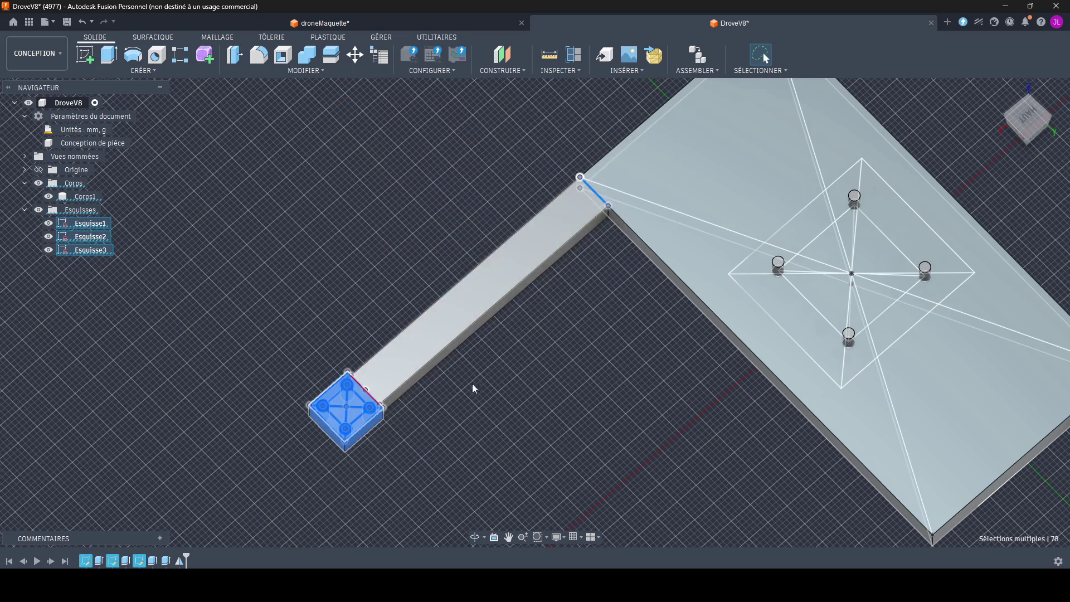
pyautogui.keyDown('shift'); pyautogui.moveTo(481, 375); pyautogui.dragTo(437, 374, button='middle'); pyautogui.keyUp('shift')
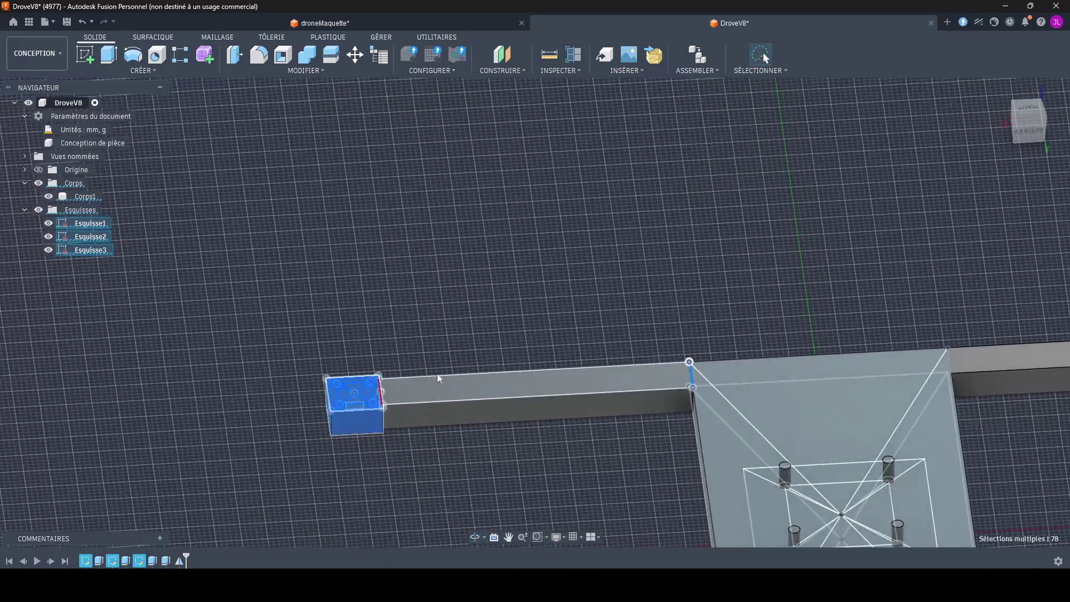
pyautogui.click(393, 385)
pyautogui.press('Escape')
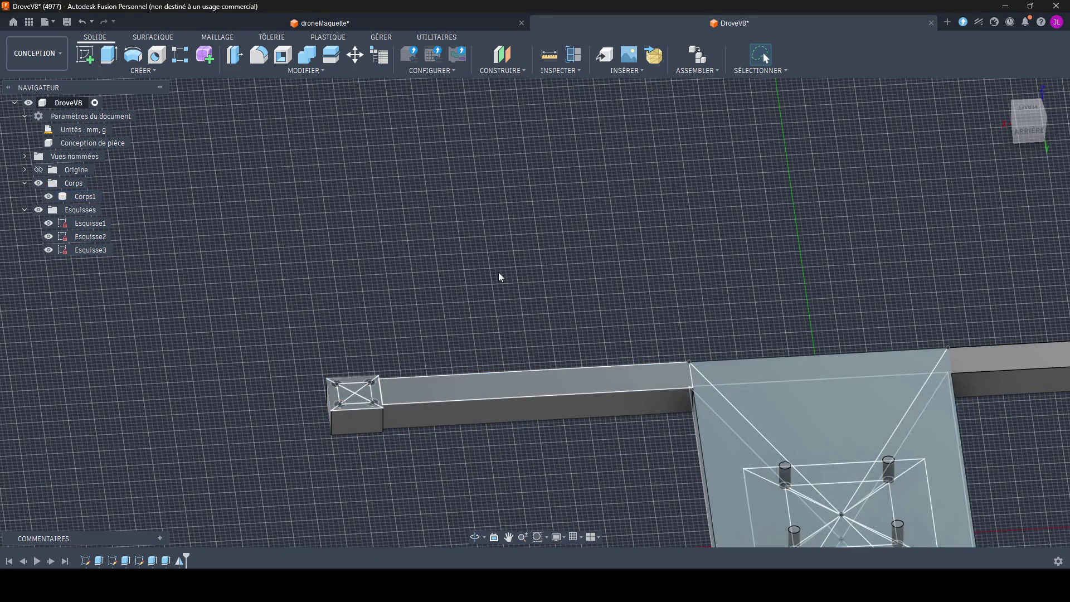
# Step: Hide Esquisse1 and lasso the arm body with its remaining sketches
pyautogui.click(49, 226)
pyautogui.moveTo(656, 456); pyautogui.dragTo(455, 478)
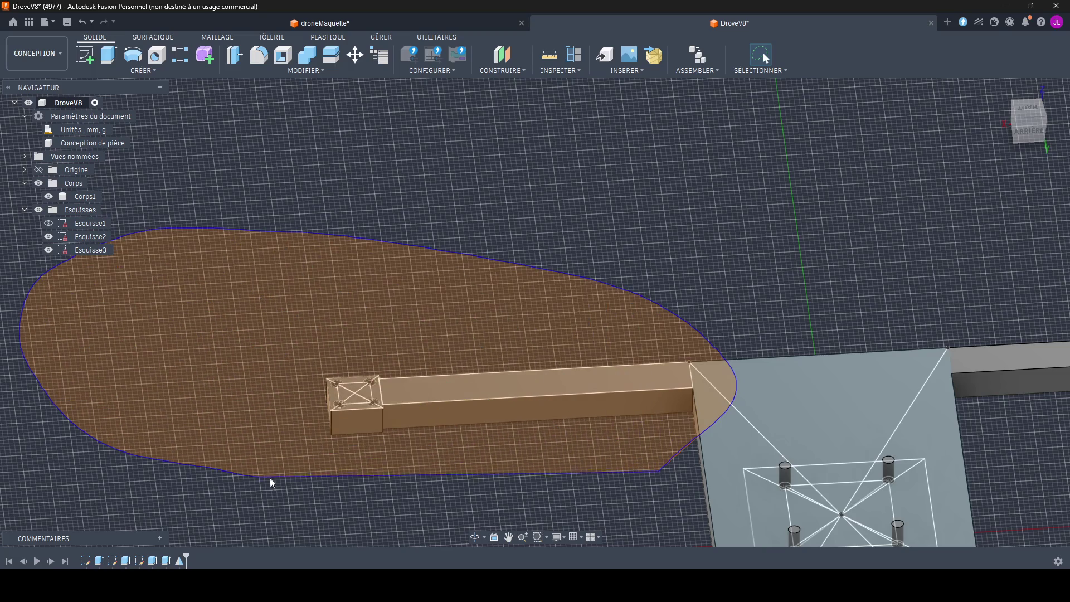
pyautogui.rightClick(434, 400)
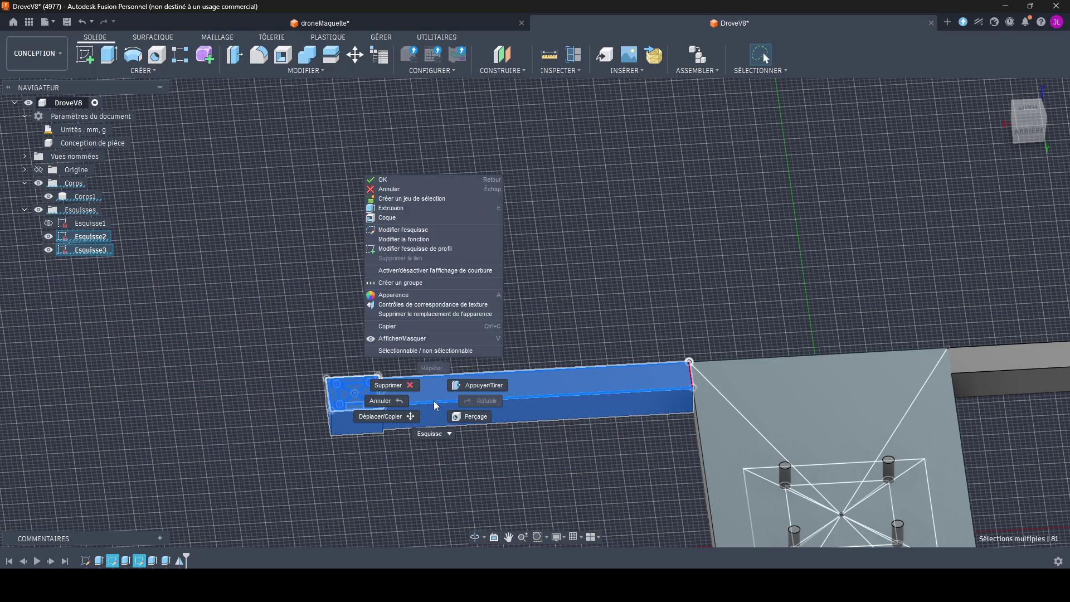
pyautogui.click(390, 416)
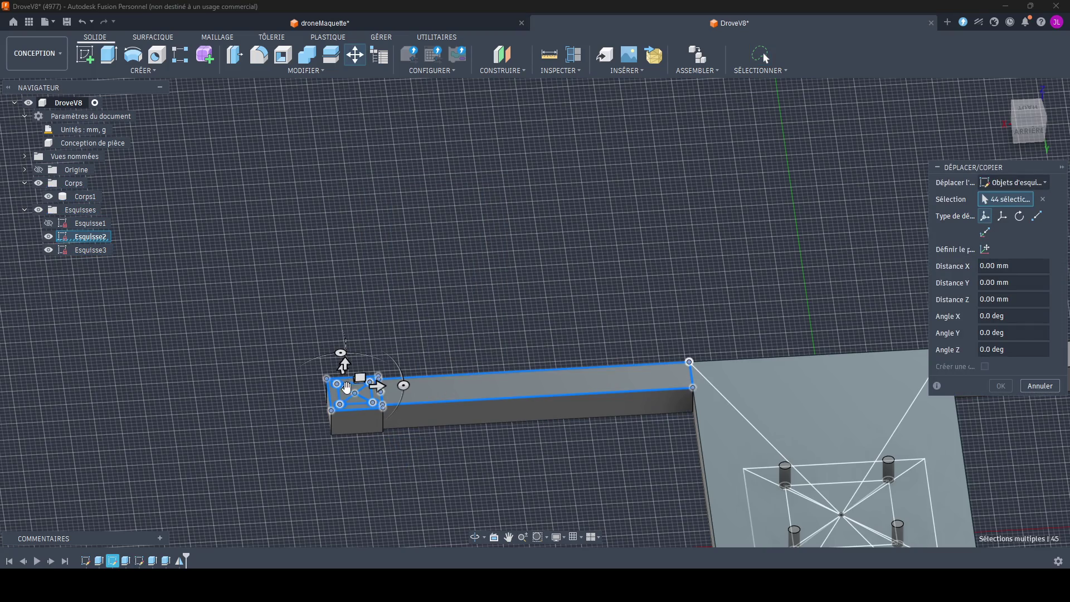
pyautogui.moveTo(346, 385); pyautogui.dragTo(477, 406)
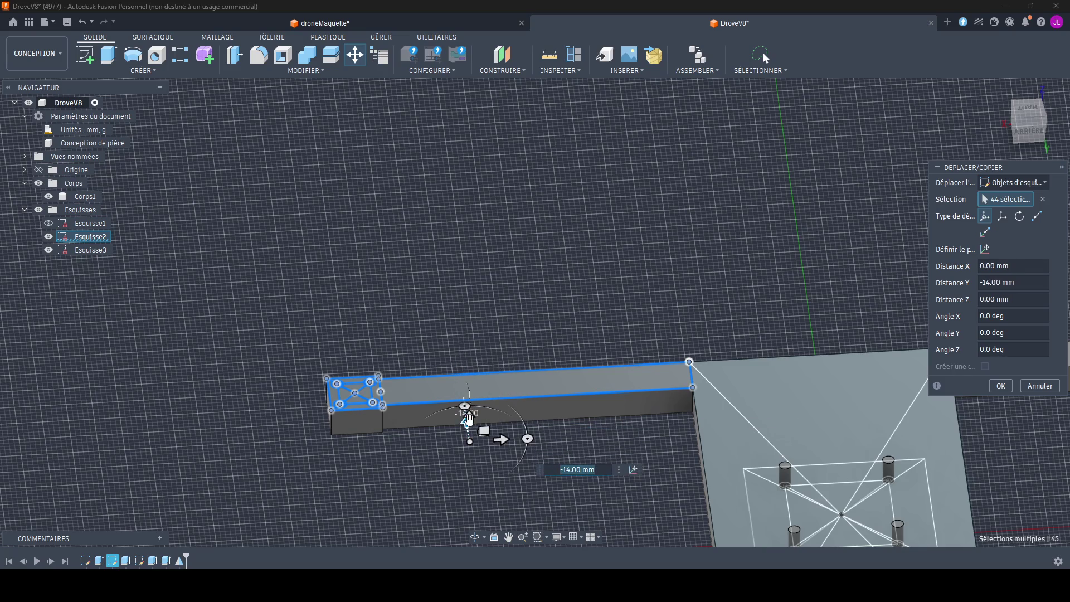
pyautogui.press('Return')
pyautogui.moveTo(446, 367); pyautogui.dragTo(412, 301, button='middle')
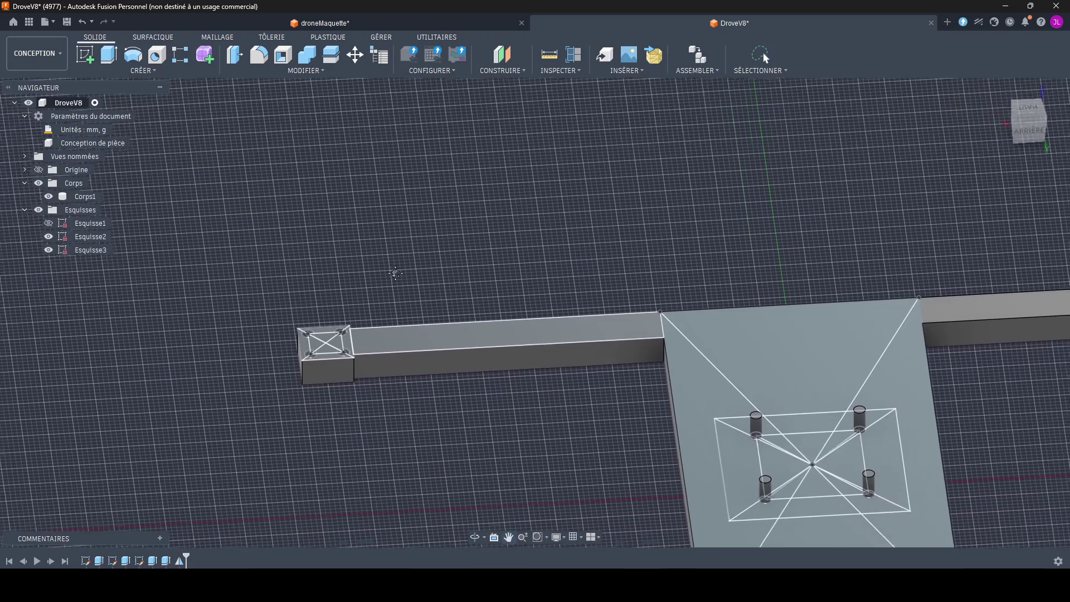
pyautogui.press('m')
pyautogui.click(435, 340)
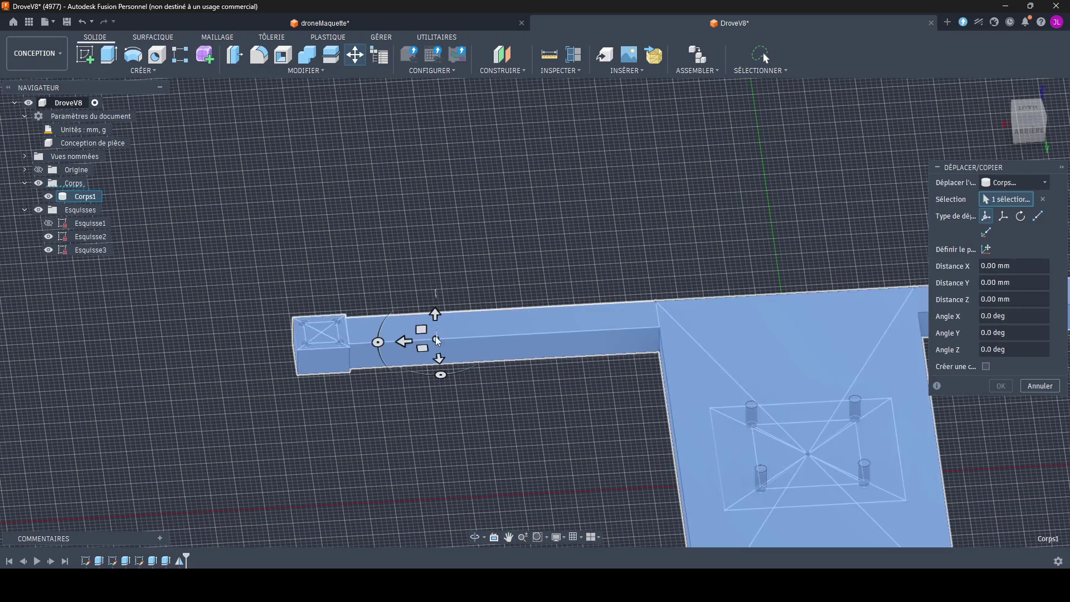
pyautogui.moveTo(435, 358)
pyautogui.mouseDown()
pyautogui.moveTo(457, 396)
pyautogui.moveTo(614, 313)
pyautogui.mouseUp()
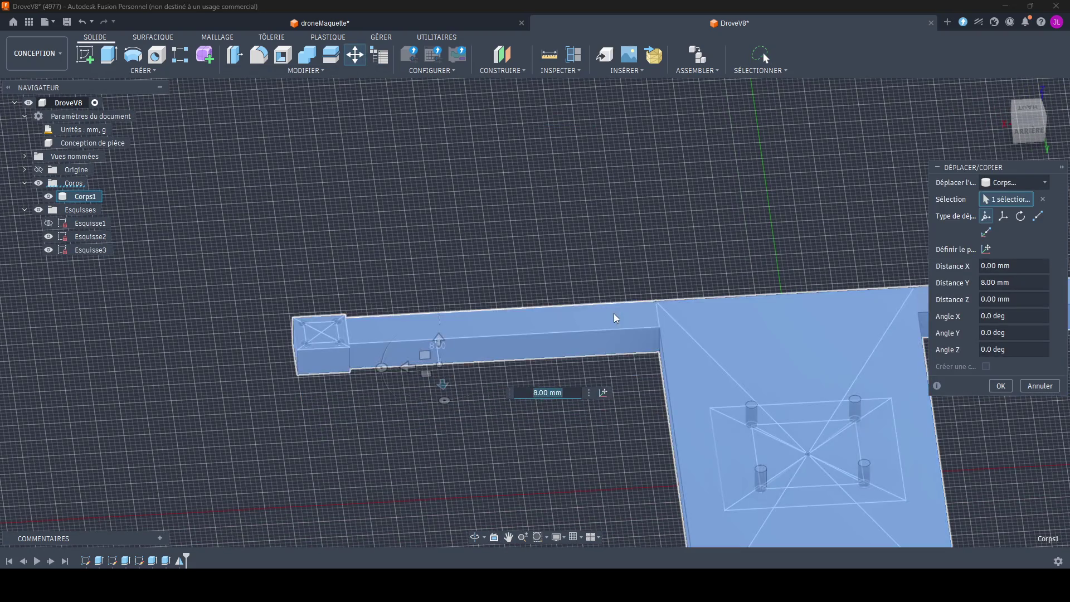
pyautogui.press('Escape')
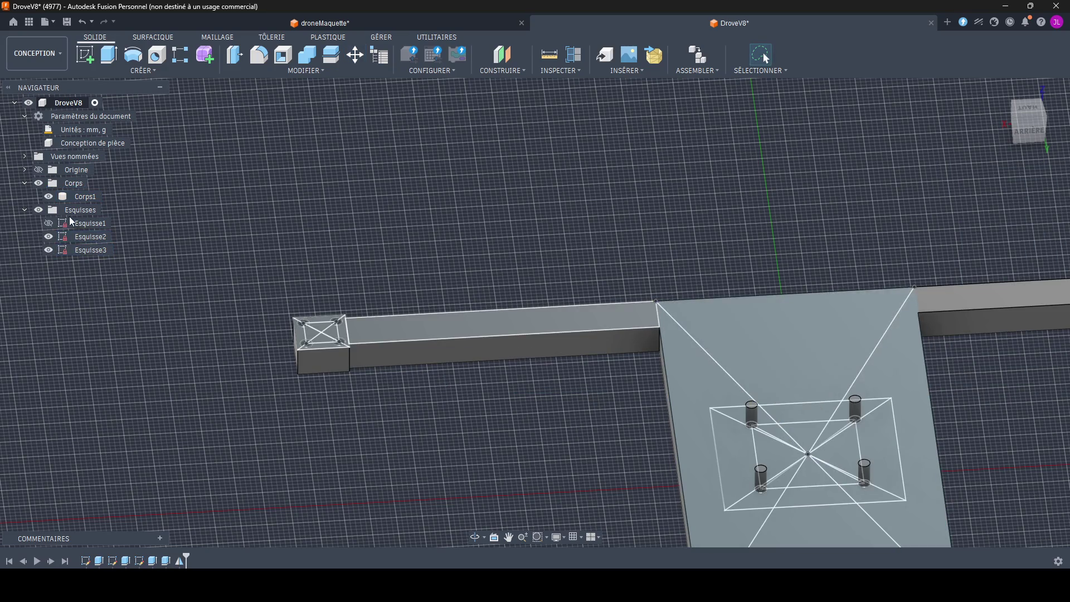
pyautogui.moveTo(500, 346); pyautogui.dragTo(374, 239, button='middle')
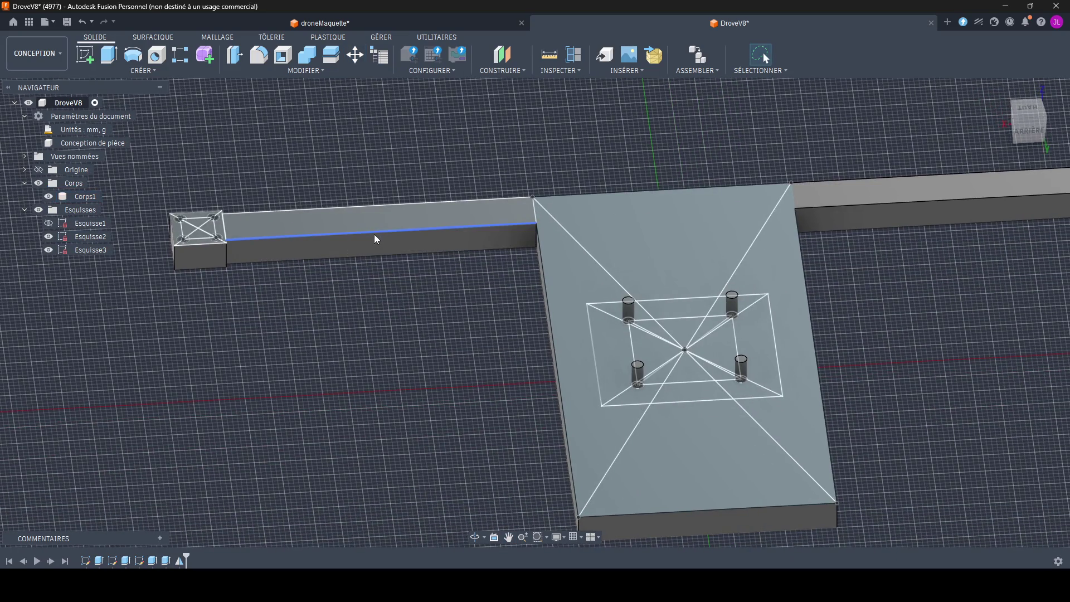
# Step: Select Esquisse2 and Esquisse3 and rotate to a top-down view of the frame
pyautogui.moveTo(208, 292); pyautogui.dragTo(276, 308, button='middle')
pyautogui.moveTo(154, 185)
pyautogui.mouseDown()
pyautogui.moveTo(427, 281)
pyautogui.moveTo(393, 276)
pyautogui.mouseUp()
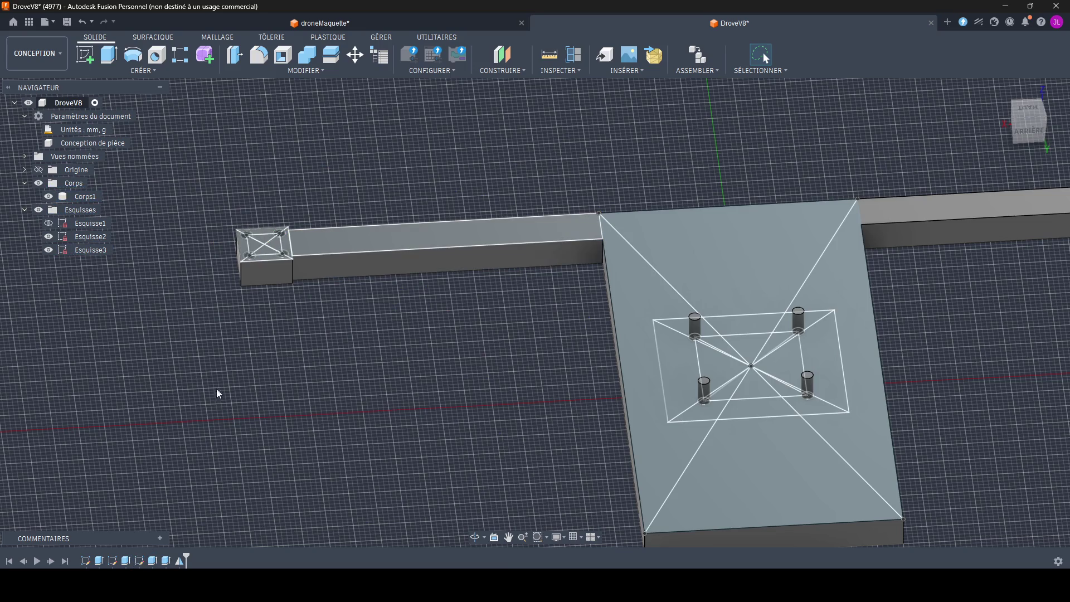
pyautogui.click(88, 238)
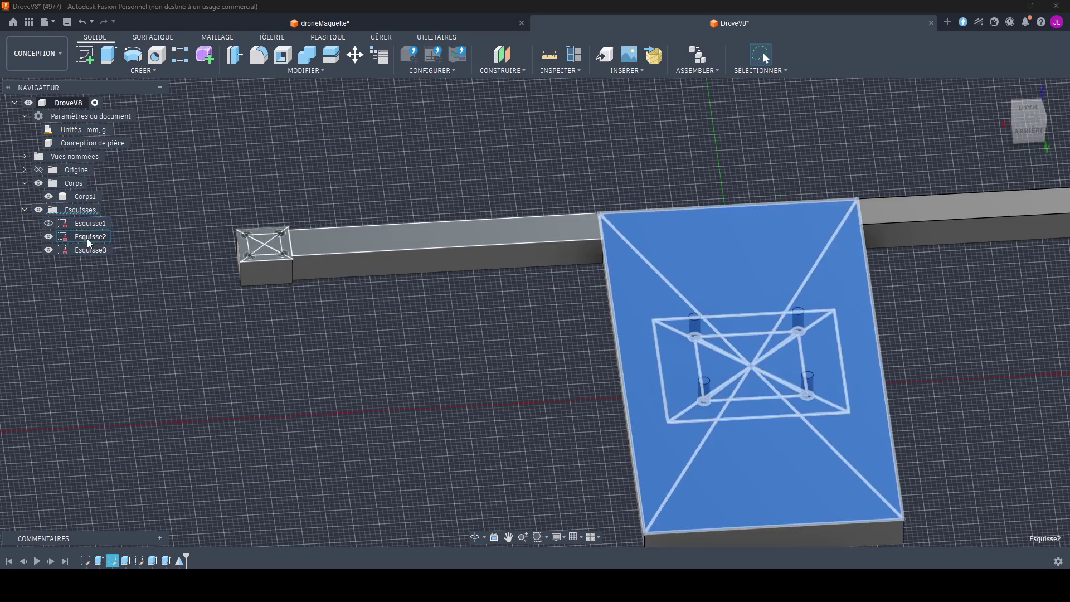
pyautogui.click(84, 252)
pyautogui.moveTo(280, 253)
pyautogui.keyDown('shift'); pyautogui.mouseDown(button='middle')
pyautogui.moveTo(332, 310)
pyautogui.moveTo(334, 284)
pyautogui.mouseUp(button='middle'); pyautogui.keyUp('shift')
pyautogui.scroll(-3, 348, 288)
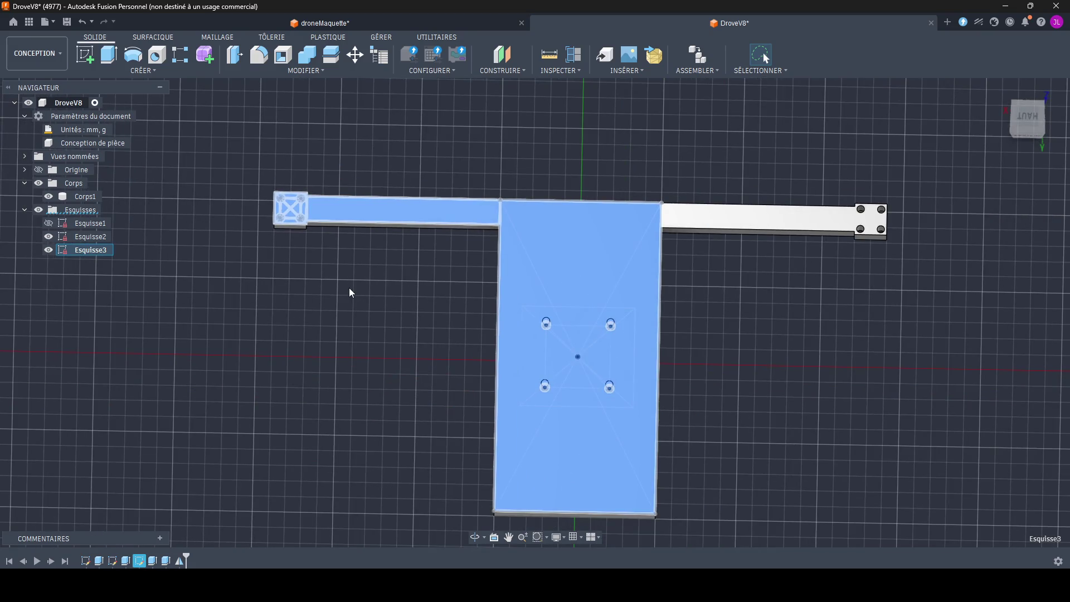
pyautogui.press('Escape')
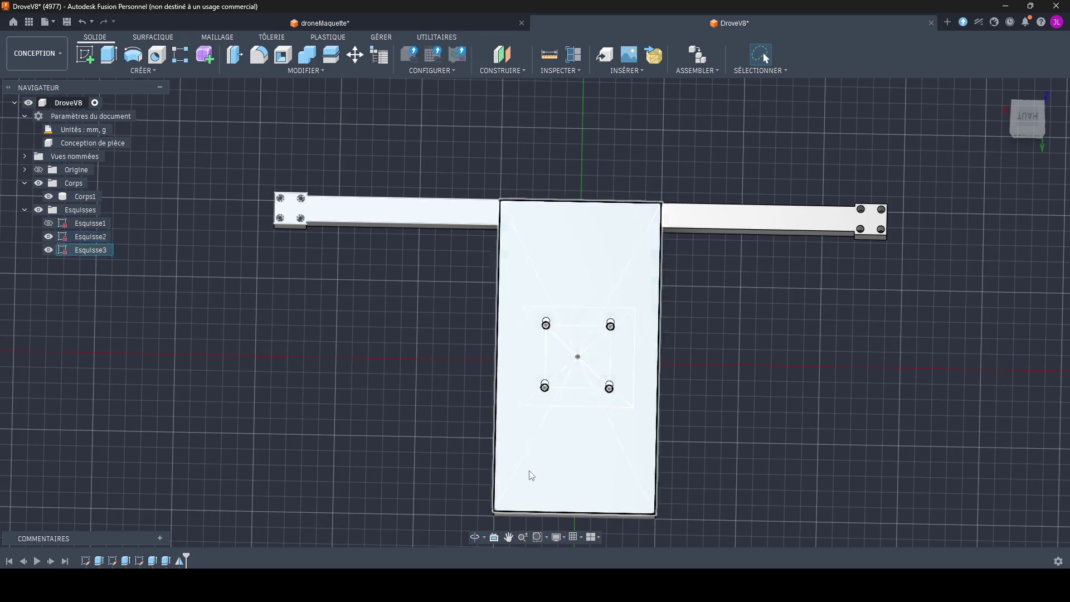
# Step: Pick the plate's left triangle, arm rectangle and lower trapezoid profiles and start Esquisse4 on them
pyautogui.click(514, 459)
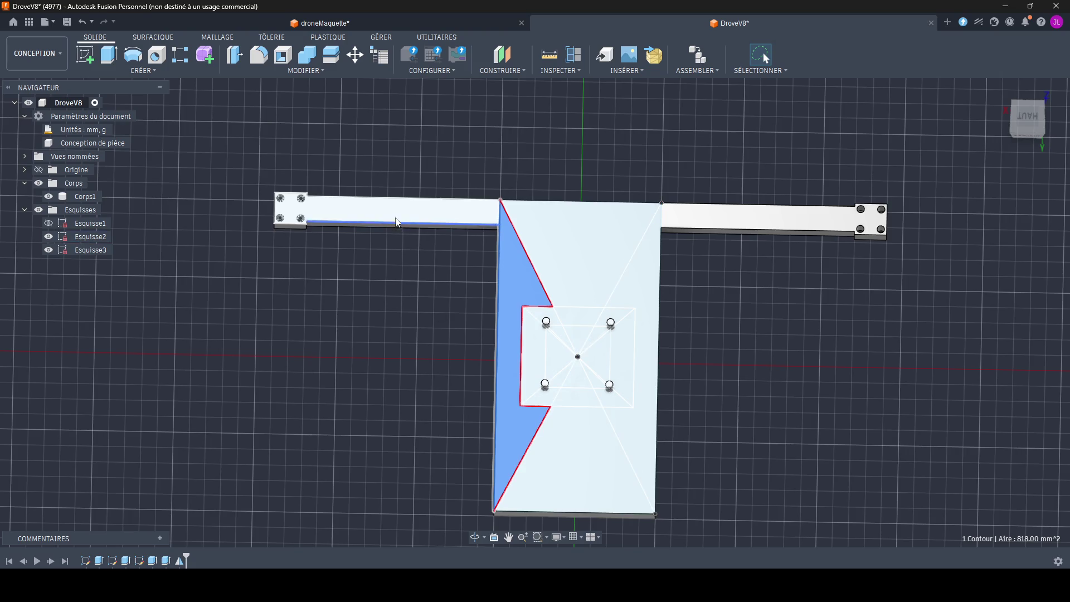
pyautogui.click(390, 209)
pyautogui.click(570, 445)
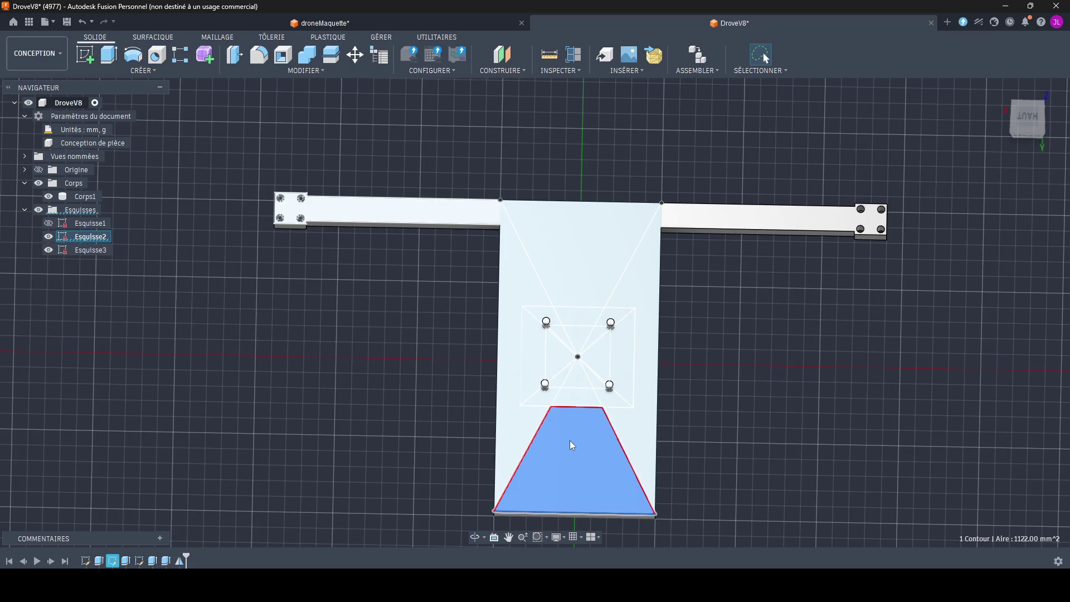
pyautogui.click(85, 56)
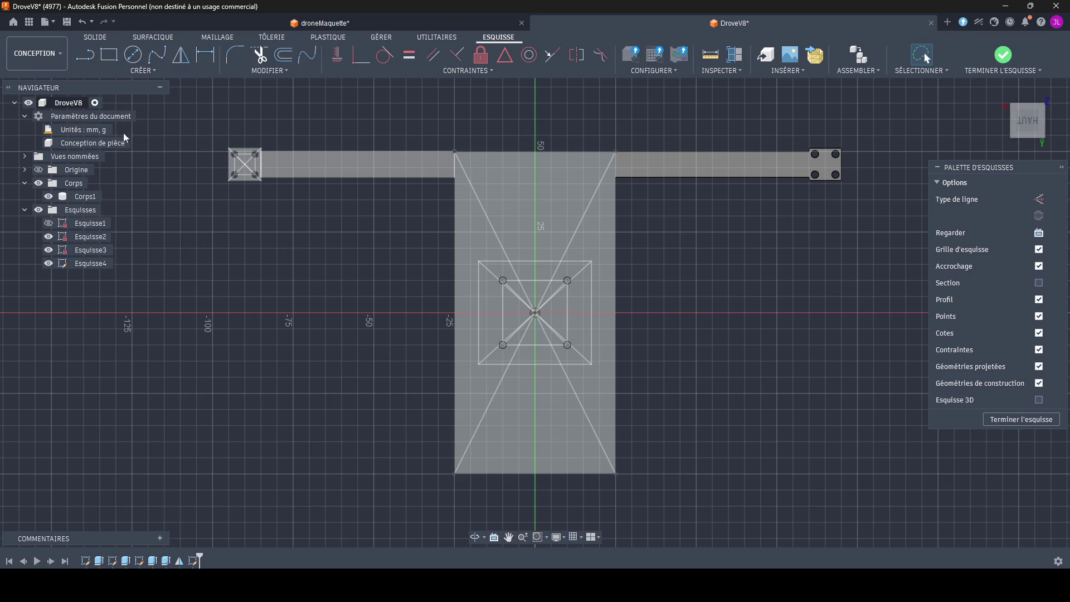
# Step: Draw a 60 mm by 8 mm arm rectangle from the plate's lower-left corner
pyautogui.press('r')
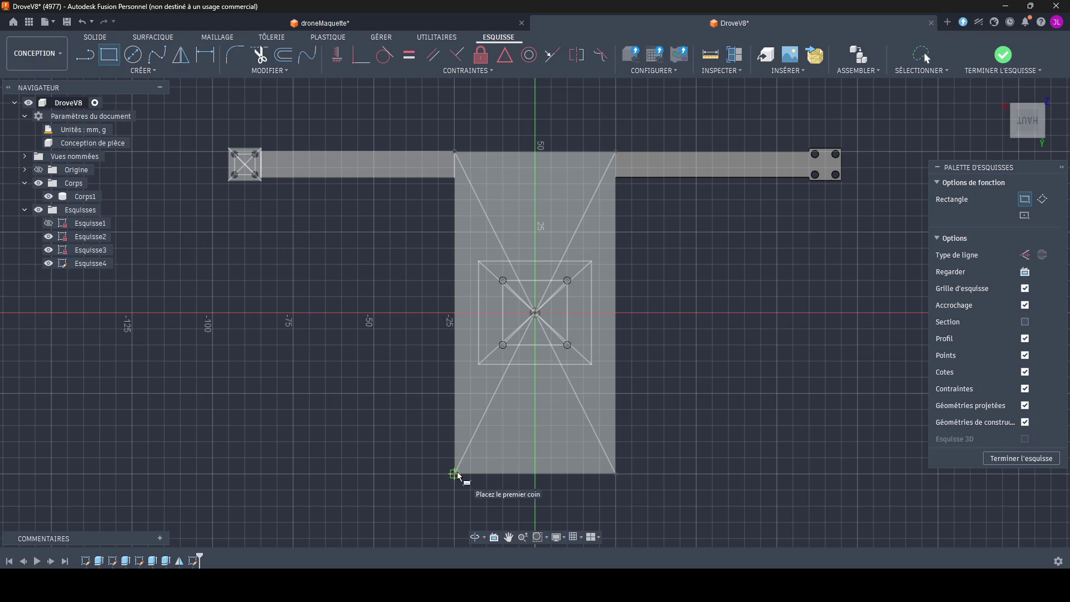
pyautogui.click(455, 474)
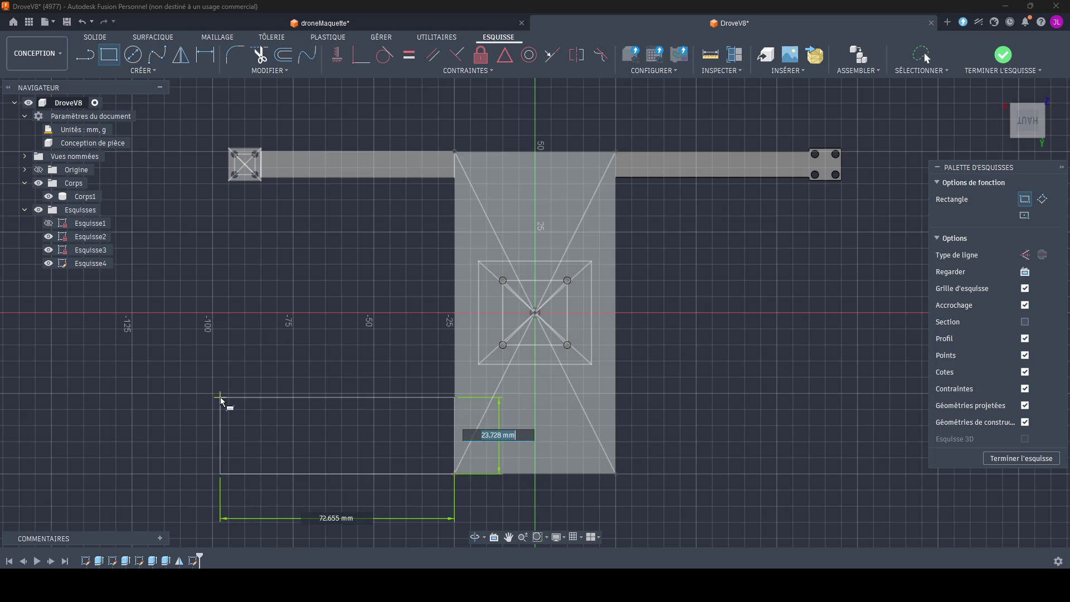
pyautogui.write('8')
pyautogui.press('Tab')
pyautogui.write('60')
pyautogui.press('Tab')
pyautogui.press('Return')
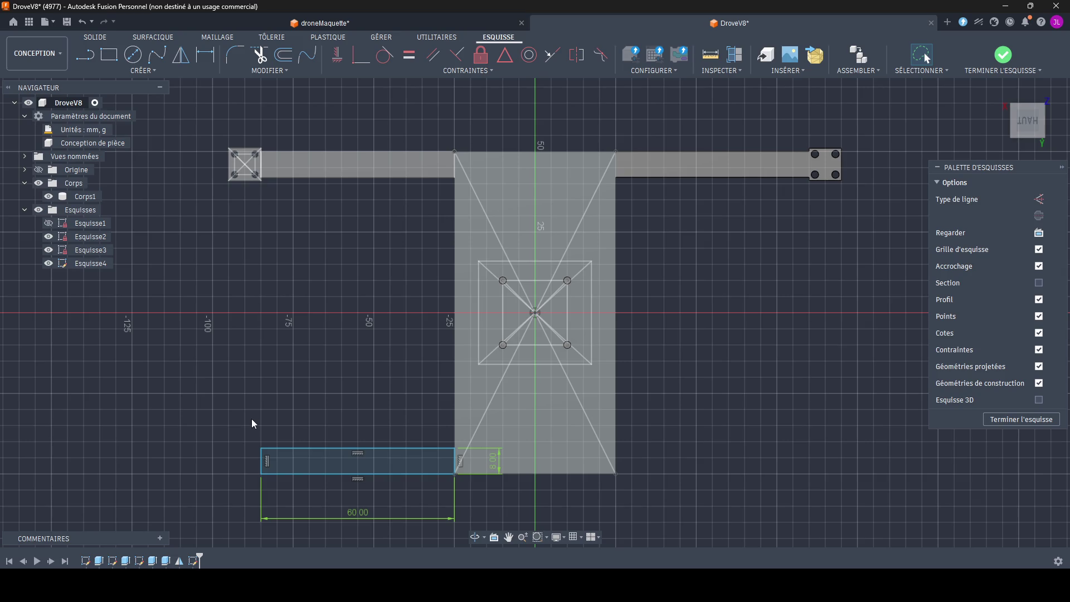
pyautogui.scroll(-2, 491, 469)
pyautogui.scroll(5, 491, 470)
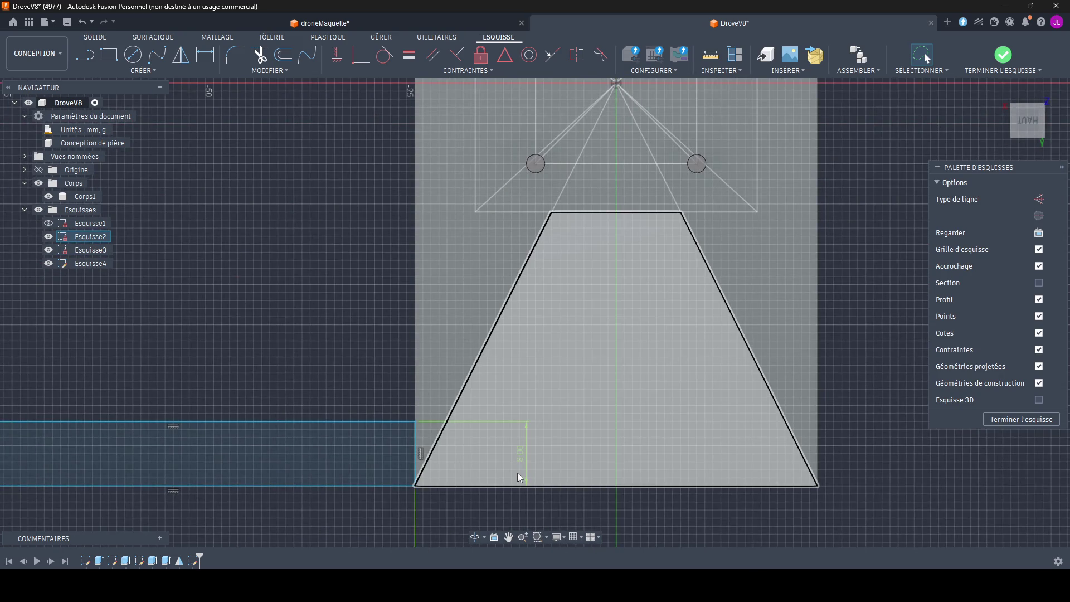
pyautogui.scroll(-3, 517, 472)
pyautogui.scroll(2, 420, 423)
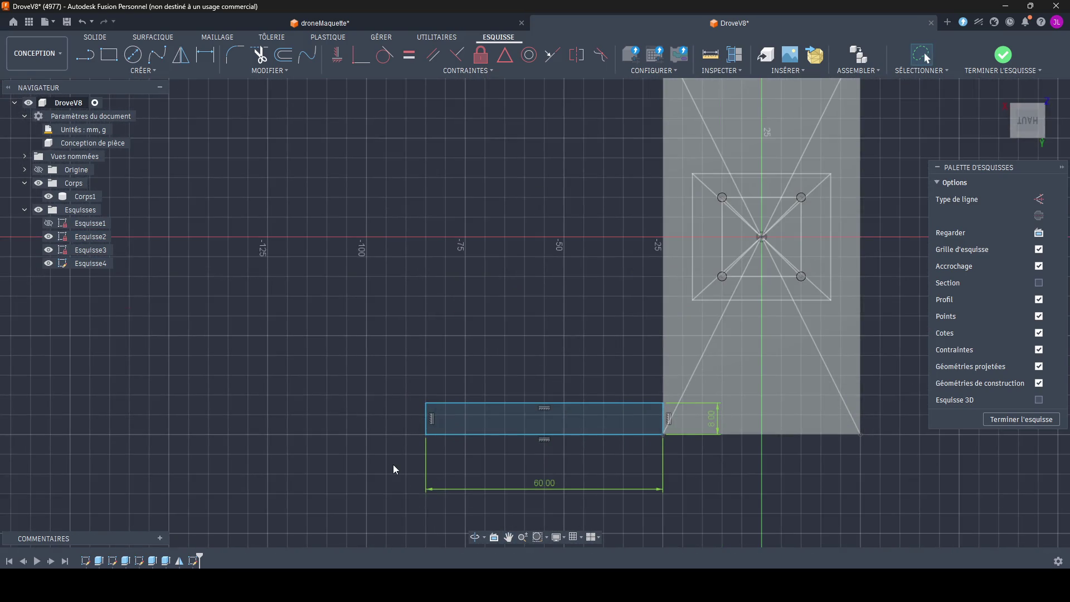
pyautogui.scroll(2, 415, 449)
# Step: Draw a 4 mm vertical line at the arm rectangle's outer end
pyautogui.click(106, 63)
pyautogui.press('Escape')
pyautogui.press('l')
pyautogui.scroll(-2, 407, 446)
pyautogui.scroll(2, 407, 444)
pyautogui.click(425, 435)
pyautogui.write('4')
pyautogui.press('Return')
pyautogui.press('Escape')
pyautogui.scroll(2, 400, 426)
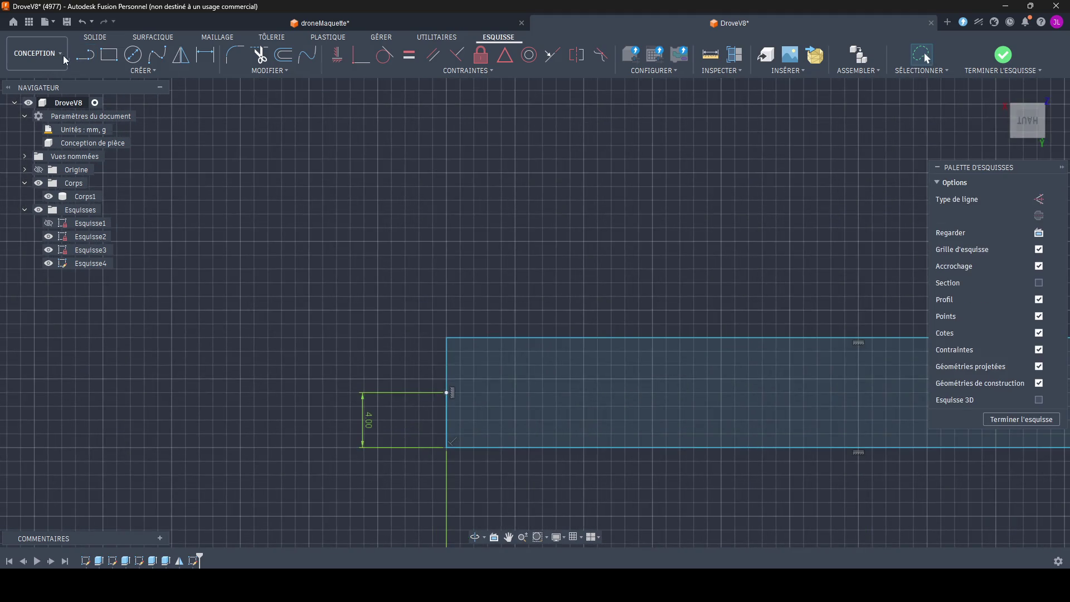
# Step: Draw a 10 mm by 10 mm square pad at the arm's left end
pyautogui.click(109, 54)
pyautogui.click(116, 242)
pyautogui.write('10')
pyautogui.press('Tab')
pyautogui.write('10')
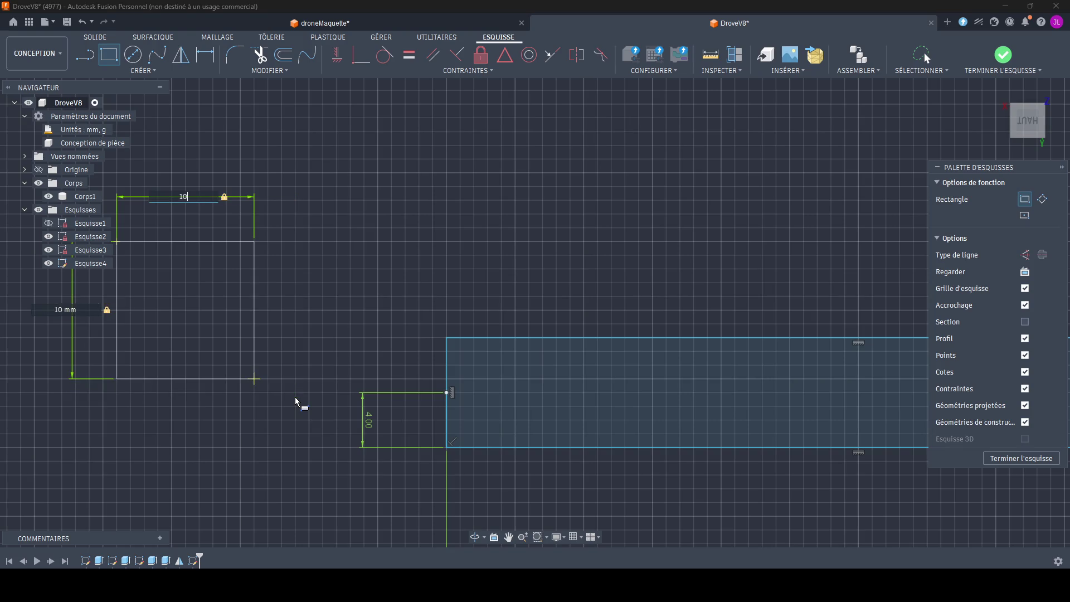
pyautogui.press('Return')
pyautogui.press('Escape')
# Step: Draw a 5 mm vertical line from the square's bottom-right corner
pyautogui.press('l')
pyautogui.click(356, 366)
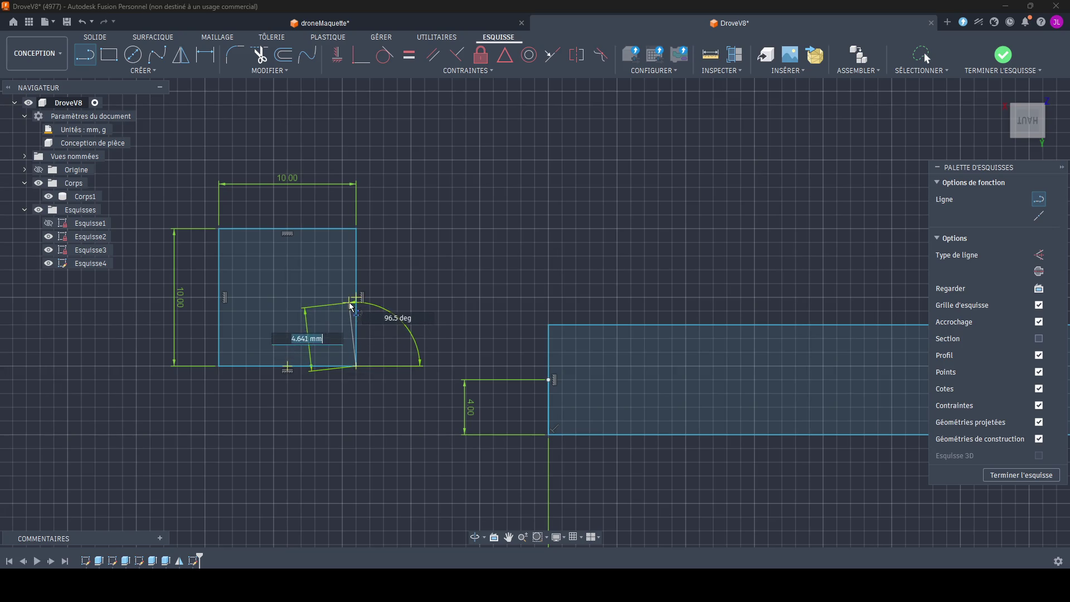
pyautogui.press('Return')
pyautogui.press('Escape')
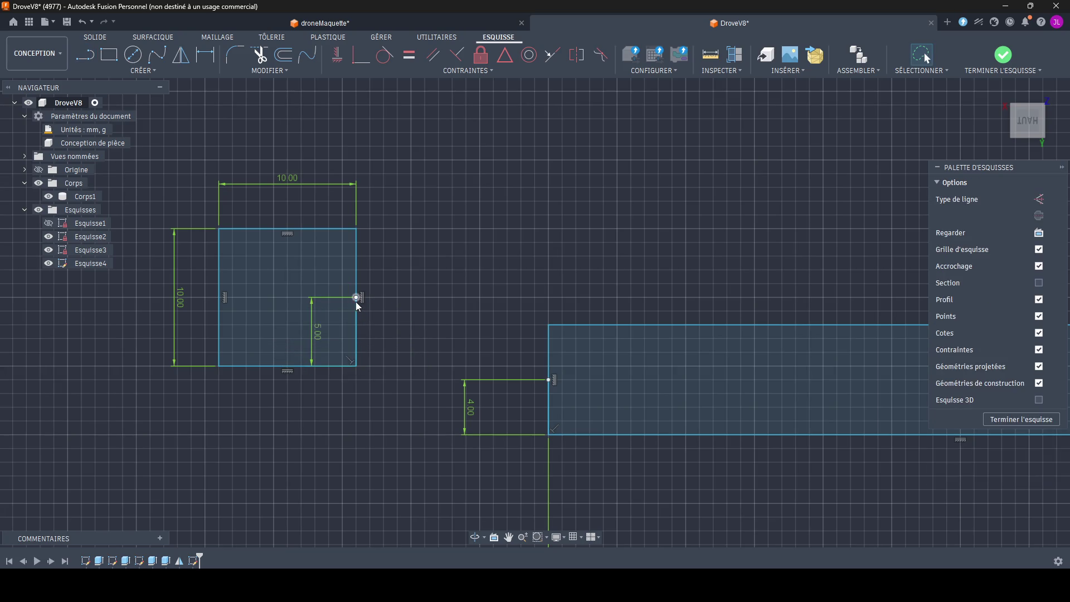
# Step: Try a Perpendicular constraint on the square's right edge
pyautogui.click(361, 55)
pyautogui.click(356, 307)
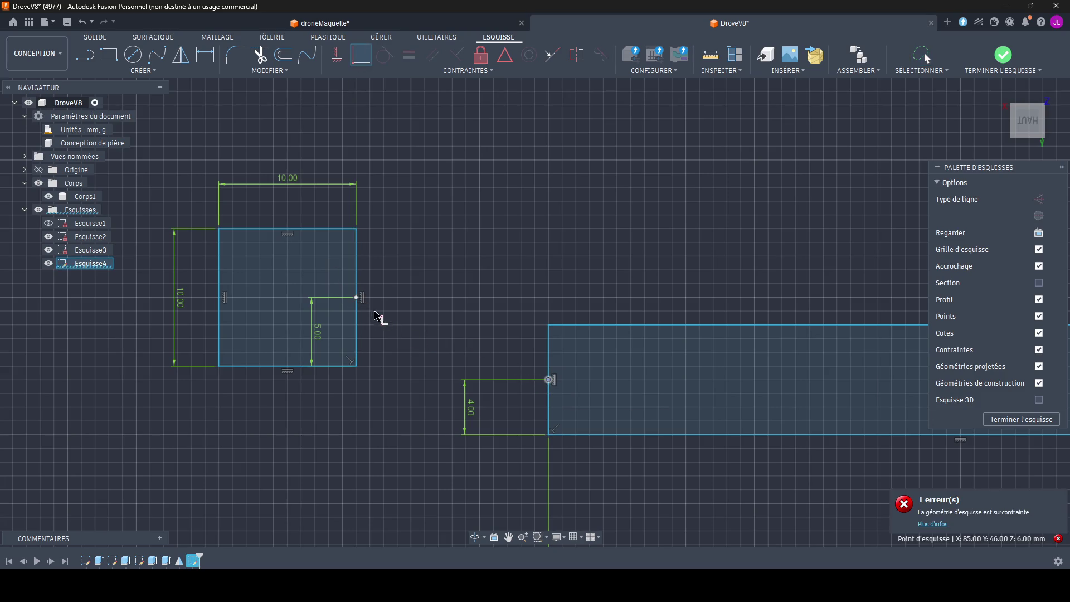
pyautogui.scroll(-2, 569, 454)
pyautogui.scroll(3, 569, 454)
pyautogui.press('Escape')
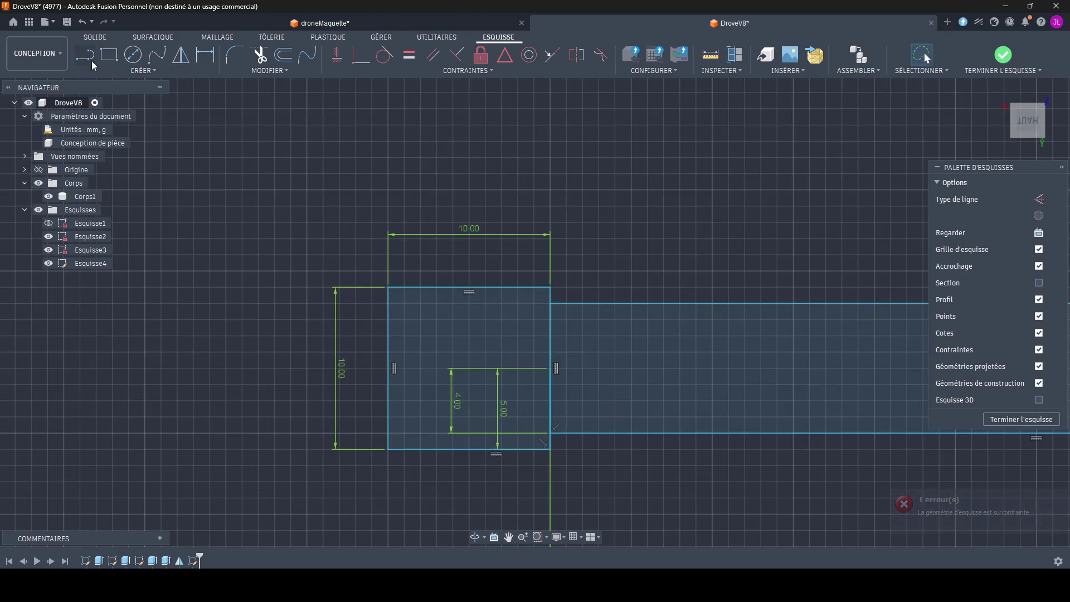
# Step: Draw the two crossing diagonals of the pad square
pyautogui.click(86, 56)
pyautogui.click(387, 288)
pyautogui.doubleClick(550, 449)
pyautogui.click(388, 449)
pyautogui.doubleClick(549, 288)
pyautogui.scroll(3, 506, 410)
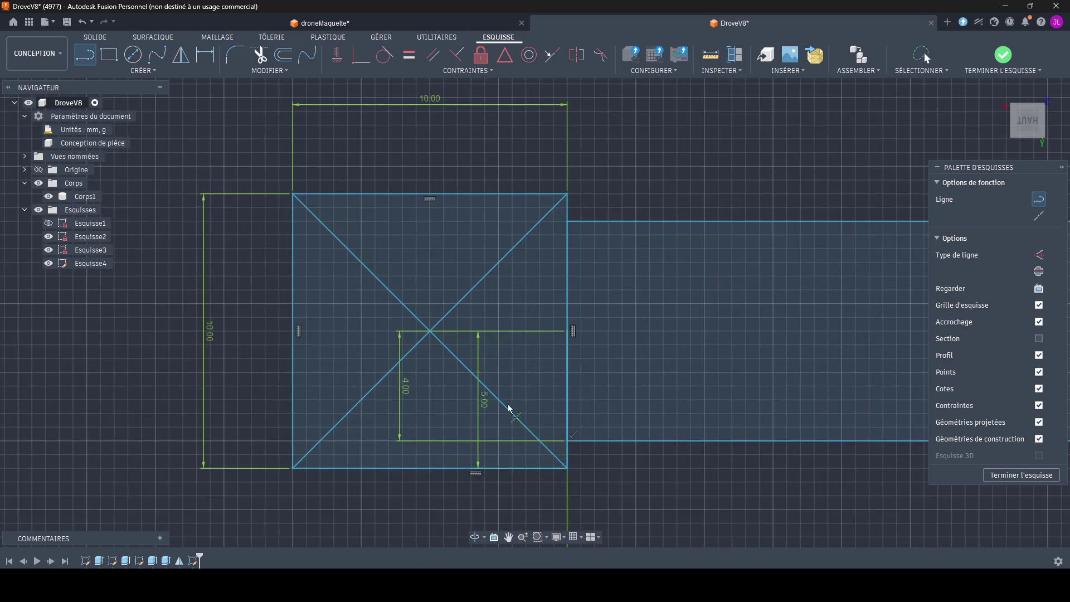
pyautogui.scroll(2, 488, 378)
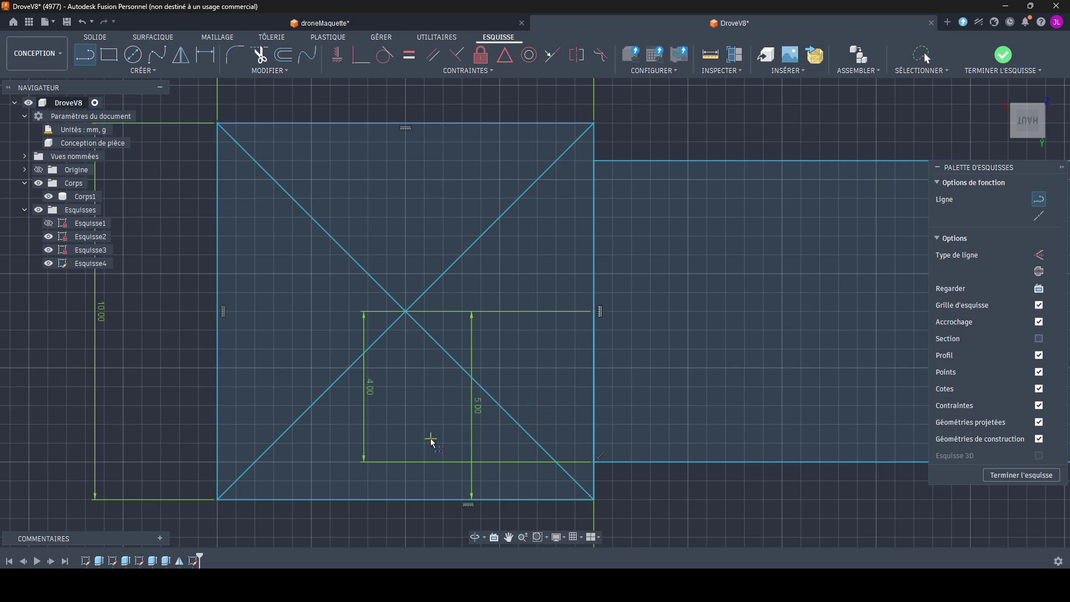
pyautogui.moveTo(429, 438); pyautogui.dragTo(354, 390, button='middle')
pyautogui.scroll(-3, 383, 362)
# Step: After two cancelled attempts, draw a 4.5 mm line from the diagonals' centre toward the upper-left corner
pyautogui.click(109, 55)
pyautogui.click(310, 262)
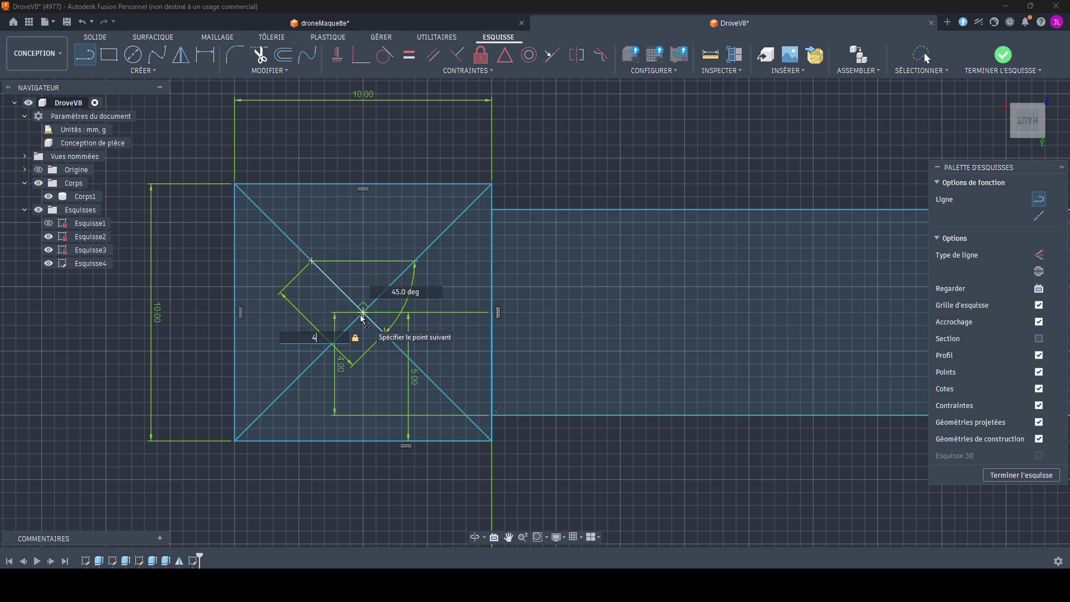
pyautogui.press('Escape')
pyautogui.press('l')
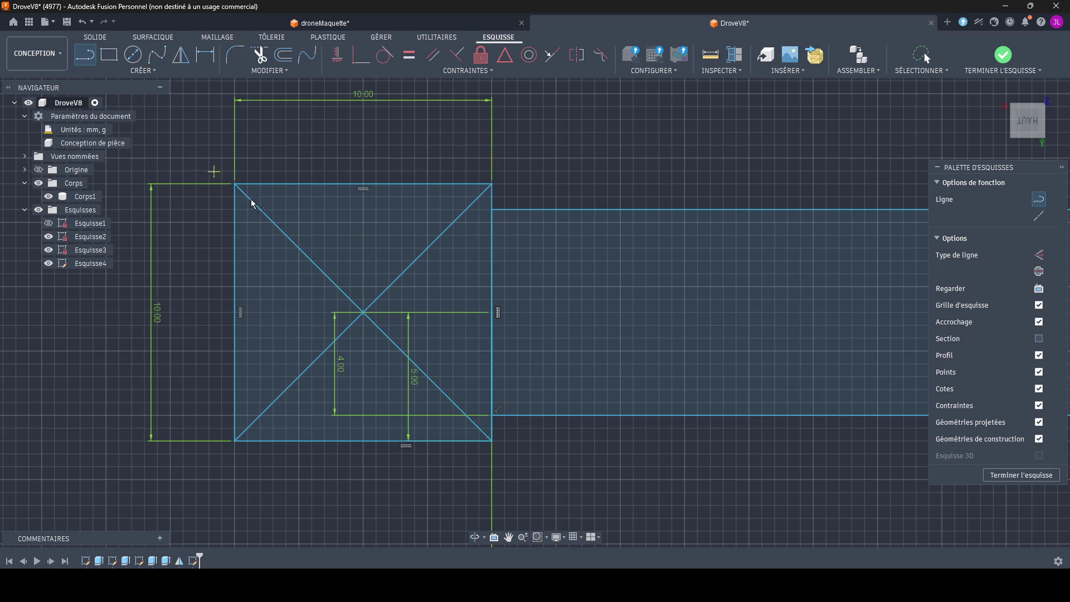
pyautogui.scroll(3, 362, 318)
pyautogui.click(368, 310)
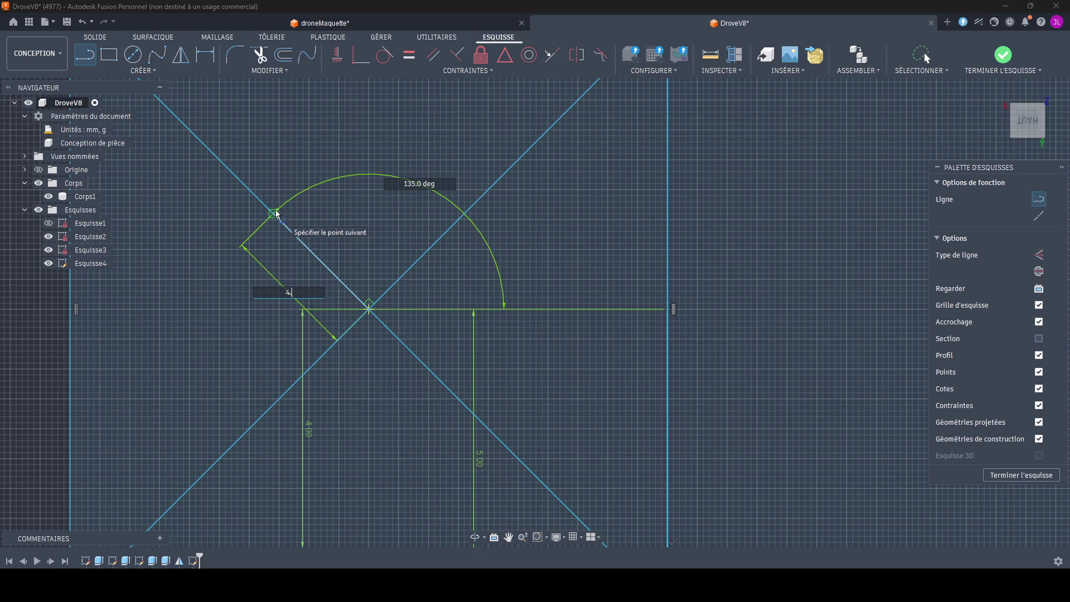
pyautogui.press('Escape')
pyautogui.press('l')
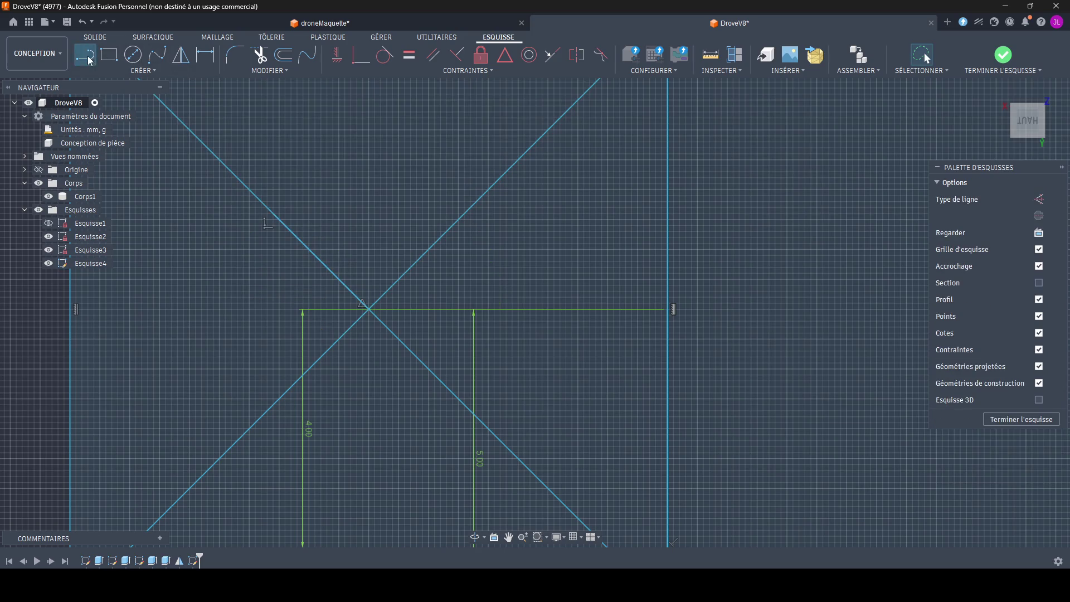
pyautogui.click(369, 308)
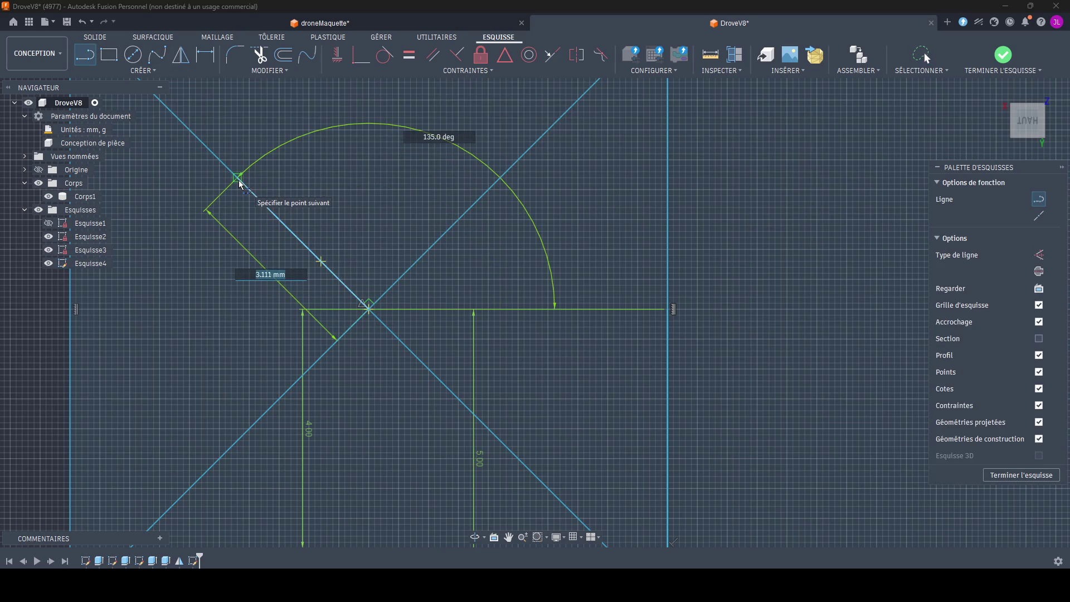
pyautogui.press('Return')
pyautogui.press('Escape')
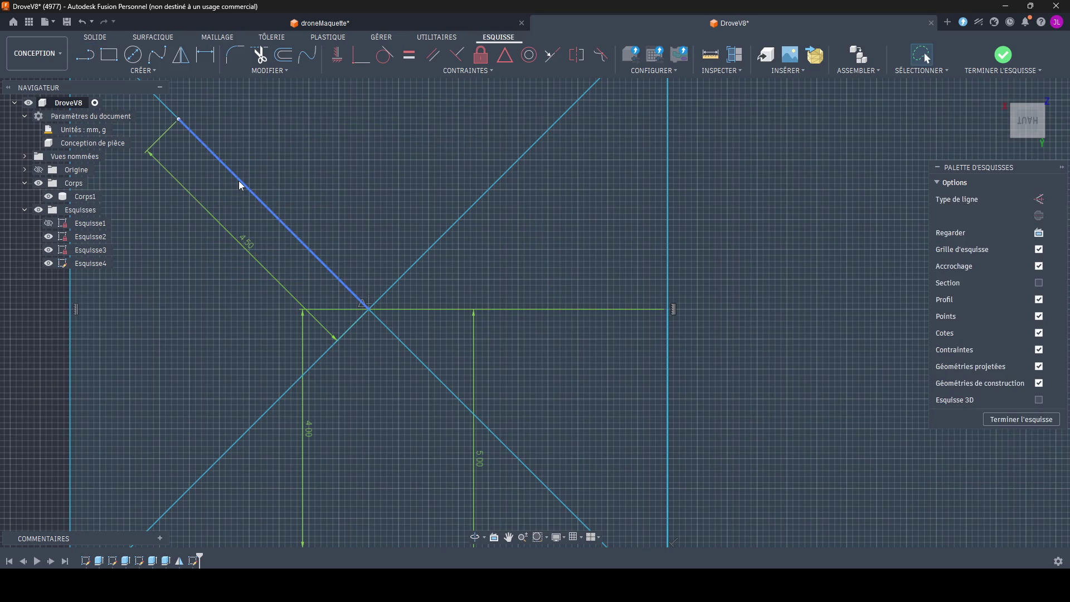
pyautogui.scroll(-3, 240, 185)
# Step: Start the second diagonal line from the centre
pyautogui.press('l')
pyautogui.click(314, 245)
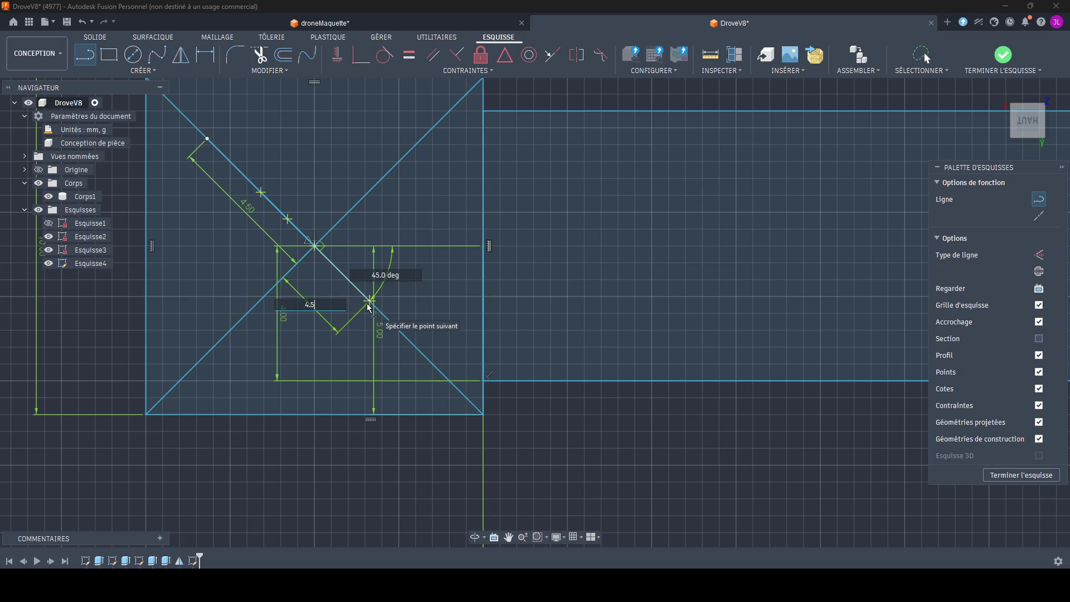
# Step: Finish the second 4.5 mm line and draw a rectangle between the two line ends
pyautogui.press('Return')
pyautogui.press('Escape')
pyautogui.press('r')
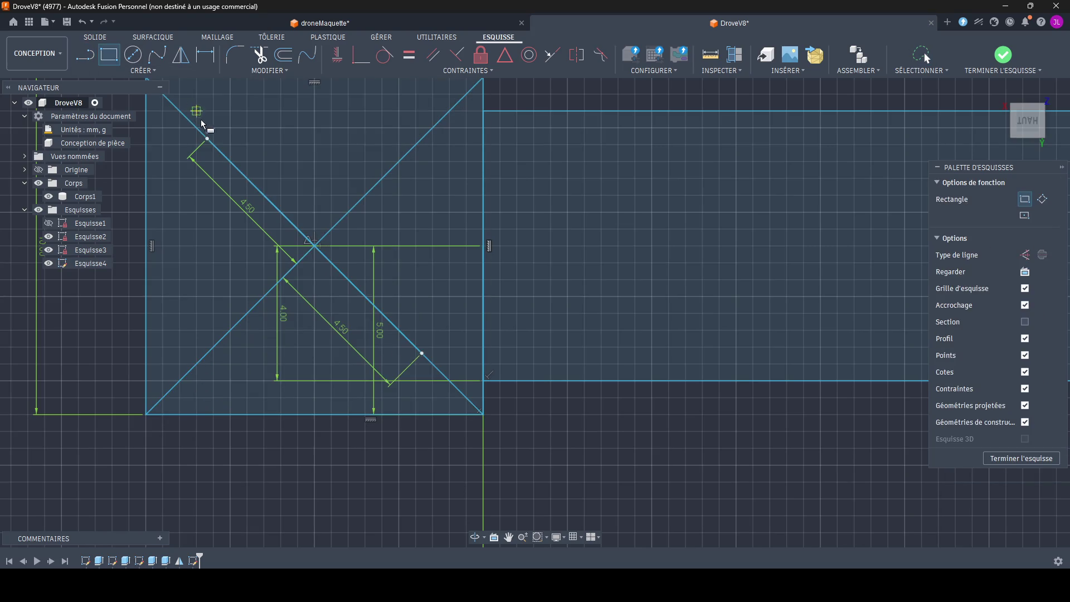
pyautogui.click(207, 137)
pyautogui.click(420, 352)
pyautogui.press('Escape')
pyautogui.scroll(3, 282, 195)
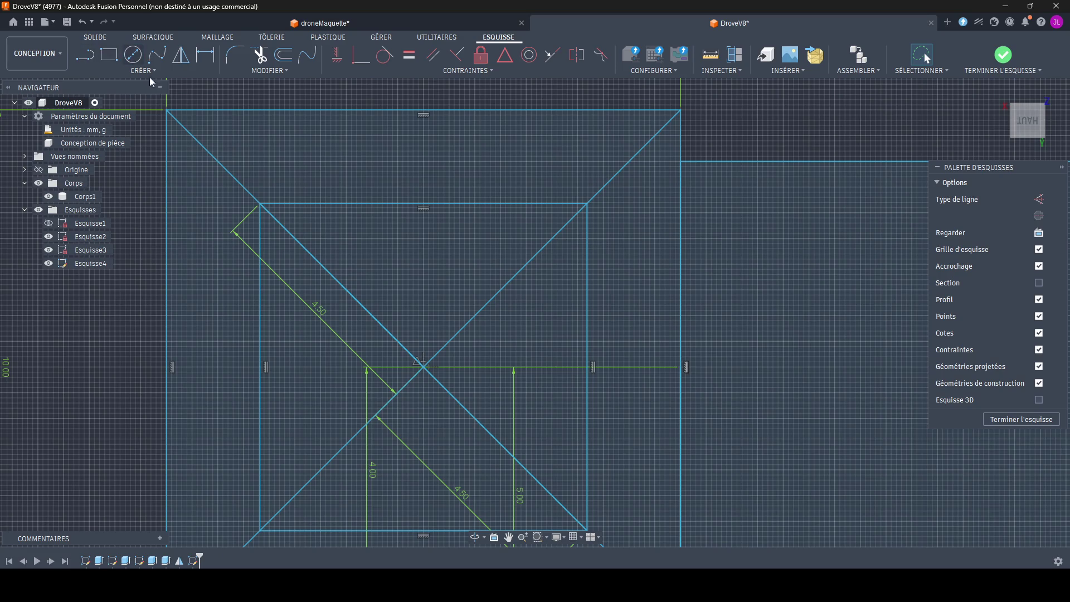
# Step: Place four 2.3 mm diameter circles on the rectangle's corners
pyautogui.press('c')
pyautogui.click(263, 187)
pyautogui.press('Return')
pyautogui.press('Escape')
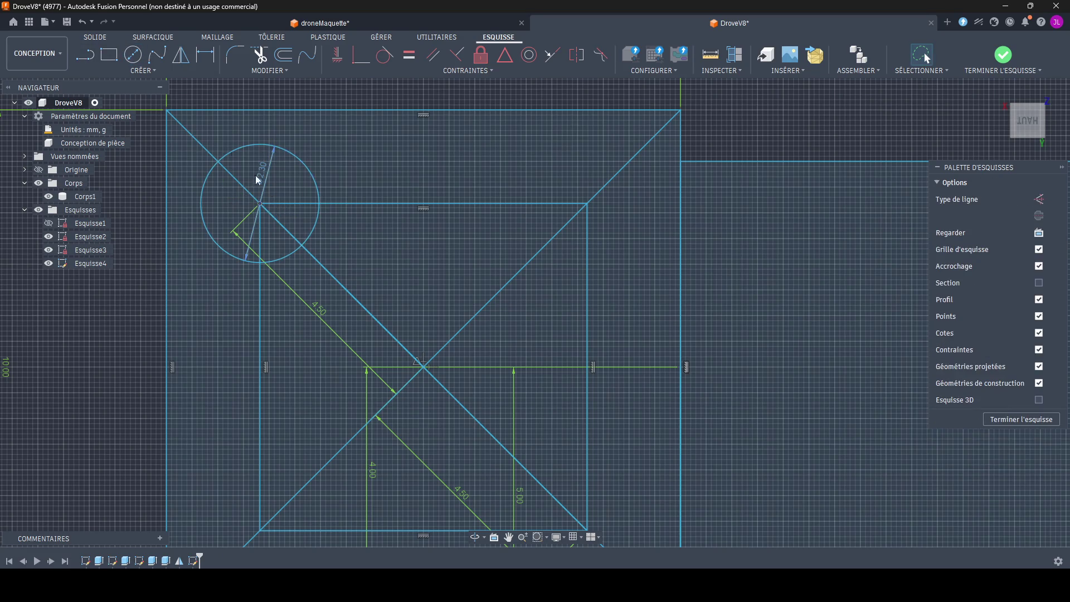
pyautogui.click(132, 55)
pyautogui.click(587, 202)
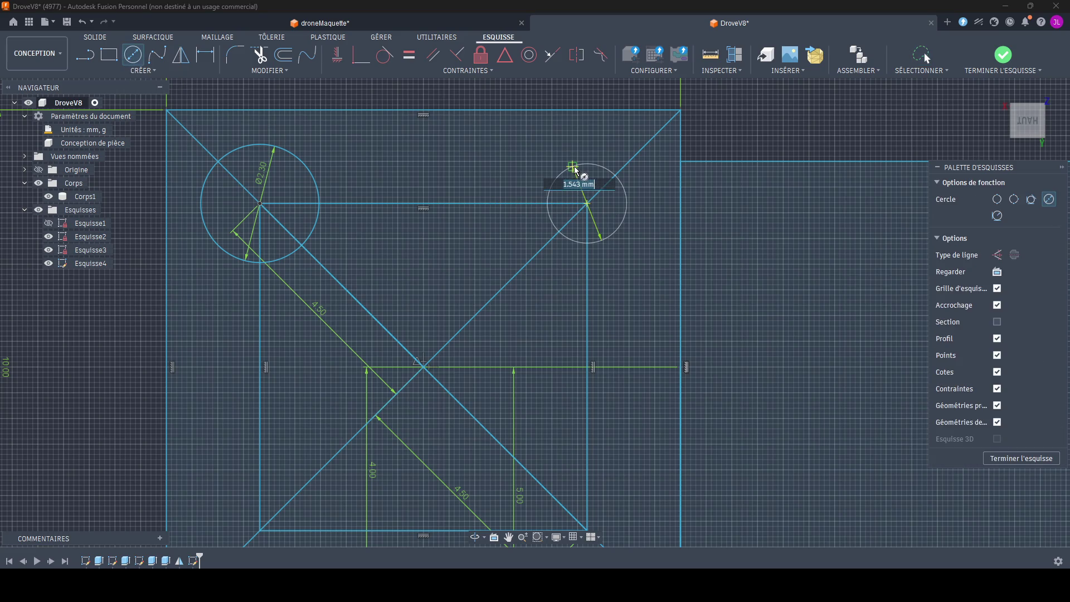
pyautogui.press('Return')
pyautogui.scroll(-3, 546, 139)
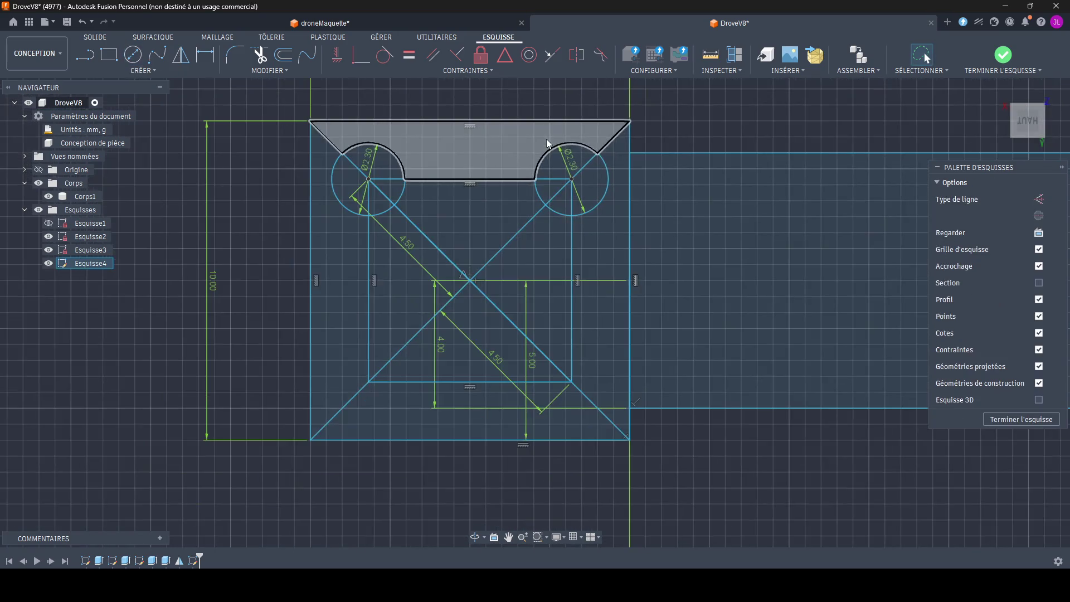
pyautogui.click(367, 381)
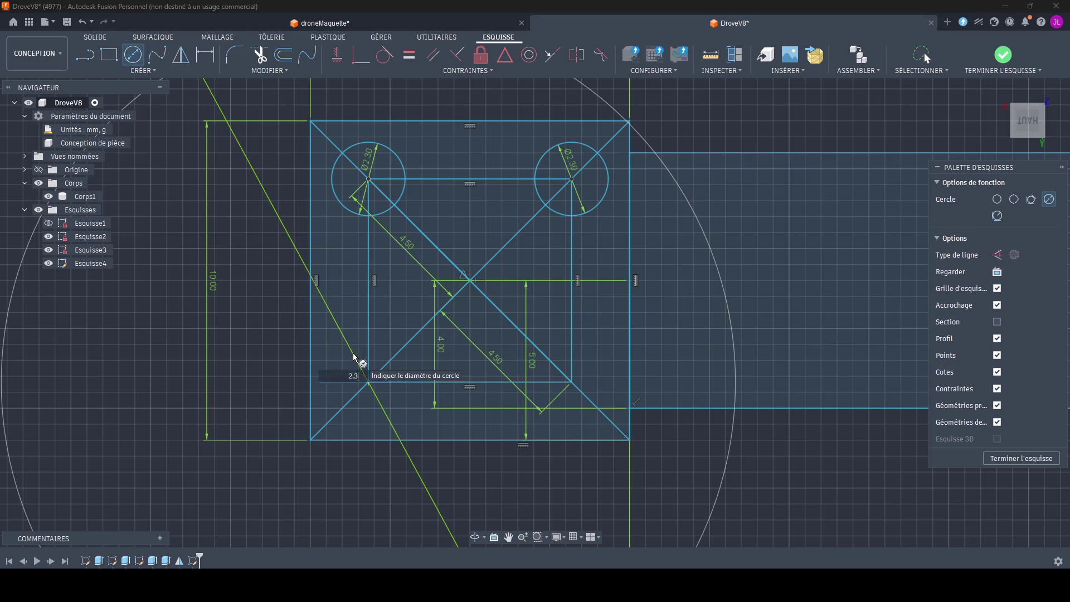
pyautogui.press('Return')
pyautogui.press('Escape')
pyautogui.click(133, 56)
pyautogui.click(571, 386)
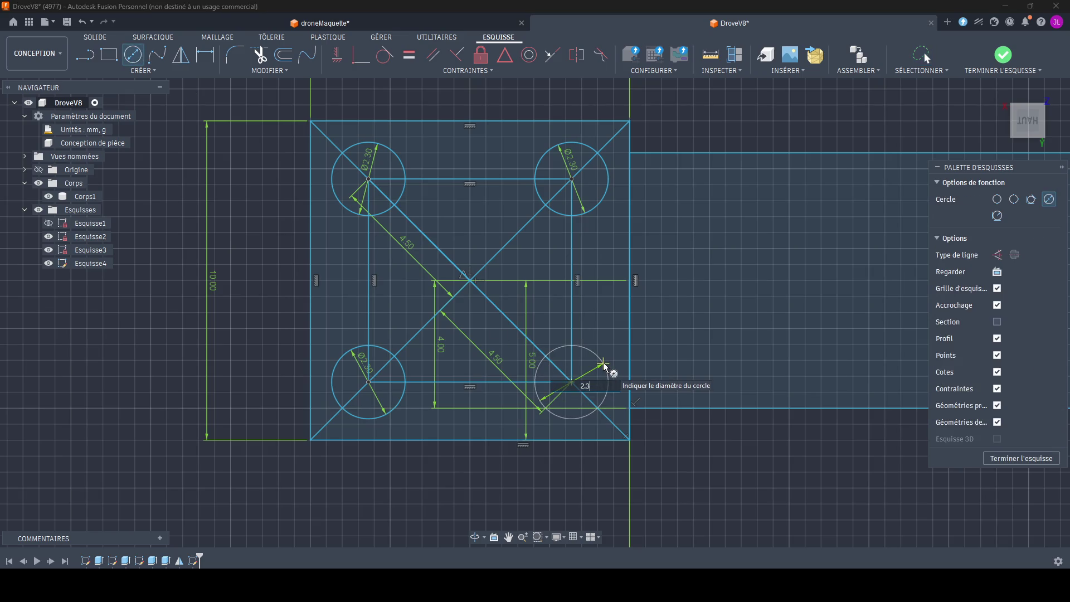
pyautogui.press('Return')
pyautogui.press('Escape')
pyautogui.moveTo(604, 363); pyautogui.dragTo(448, 336, button='middle')
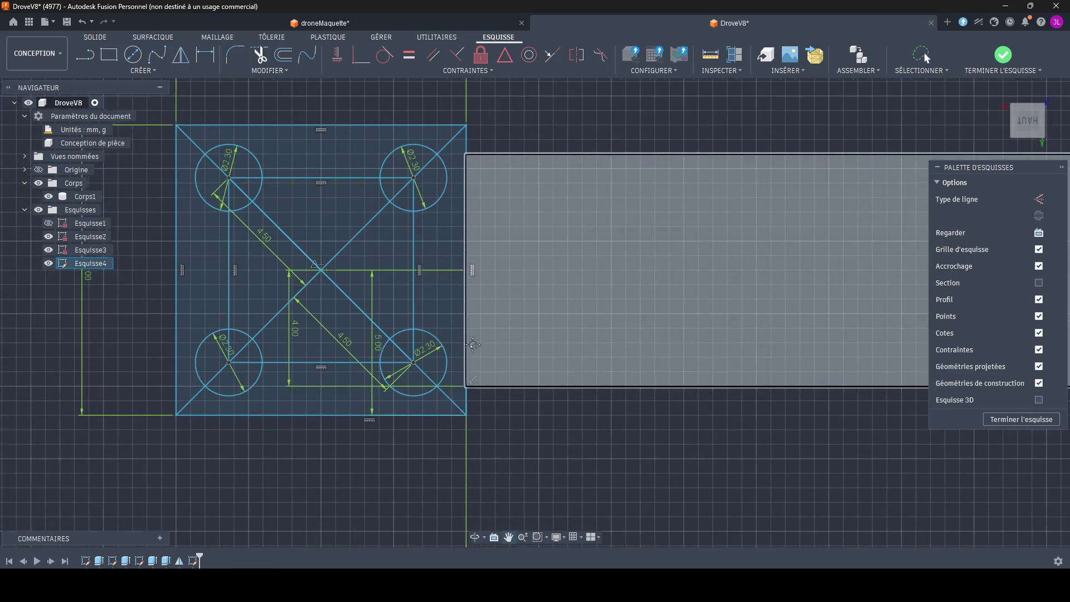
pyautogui.scroll(-3, 447, 336)
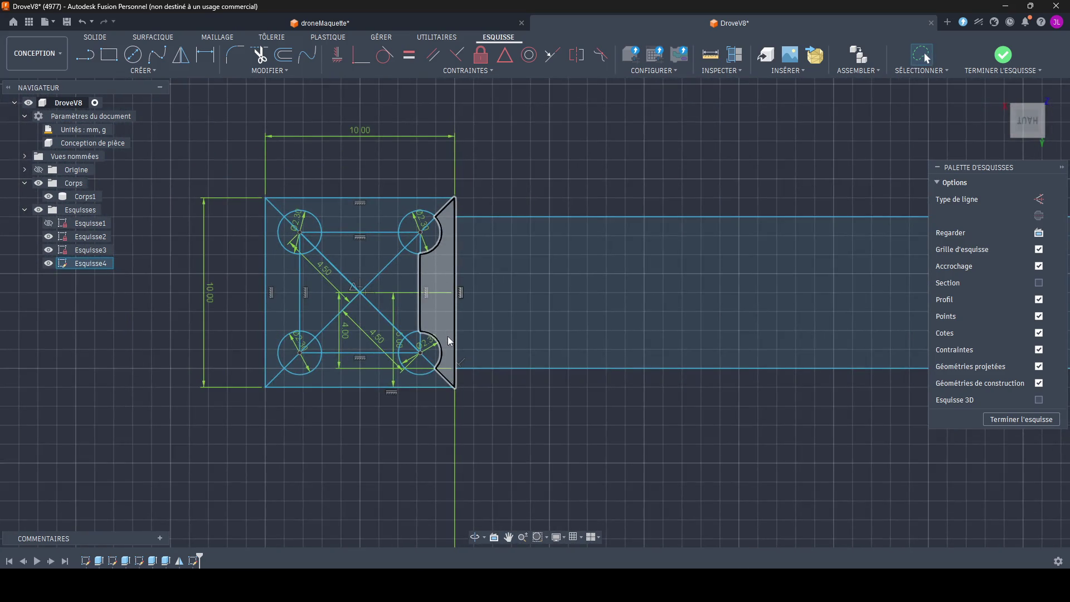
pyautogui.scroll(3, 428, 305)
pyautogui.scroll(1, 403, 354)
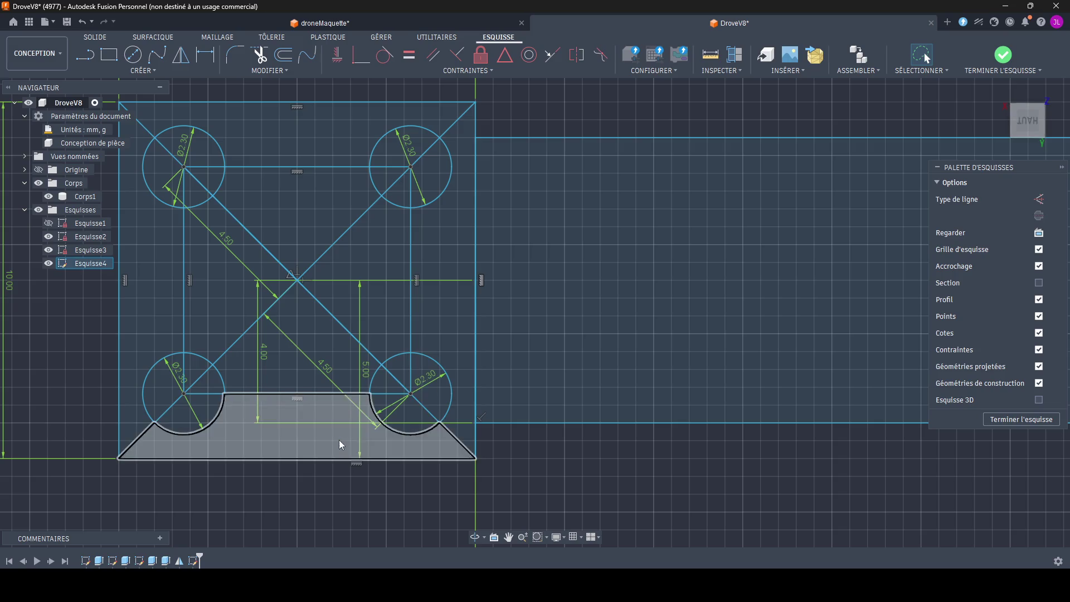
pyautogui.scroll(-2, 338, 440)
pyautogui.scroll(-2, 278, 523)
pyautogui.scroll(2, 350, 433)
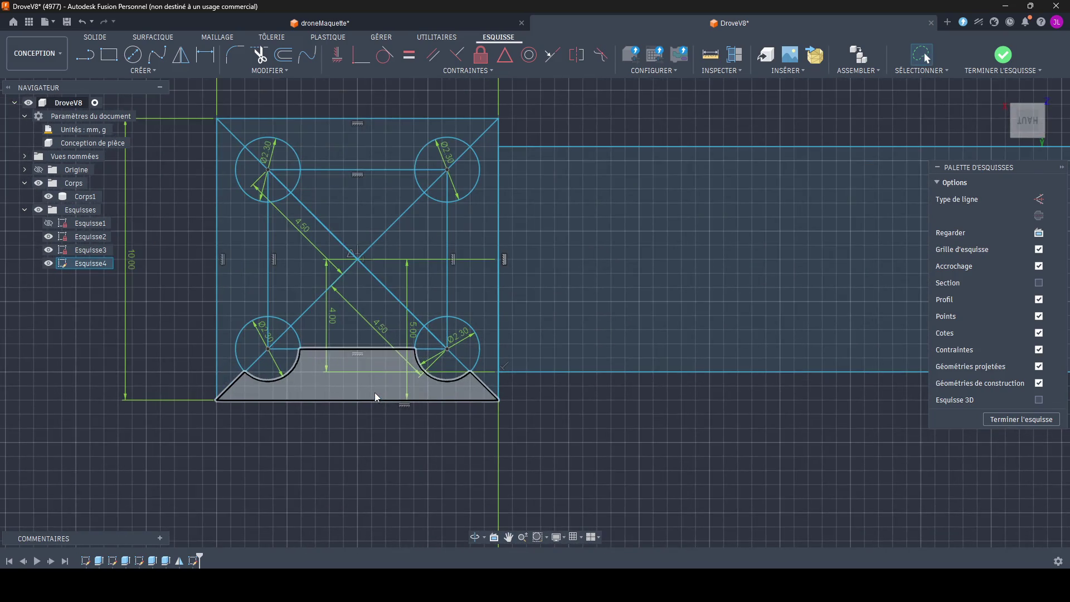
pyautogui.scroll(-2, 365, 454)
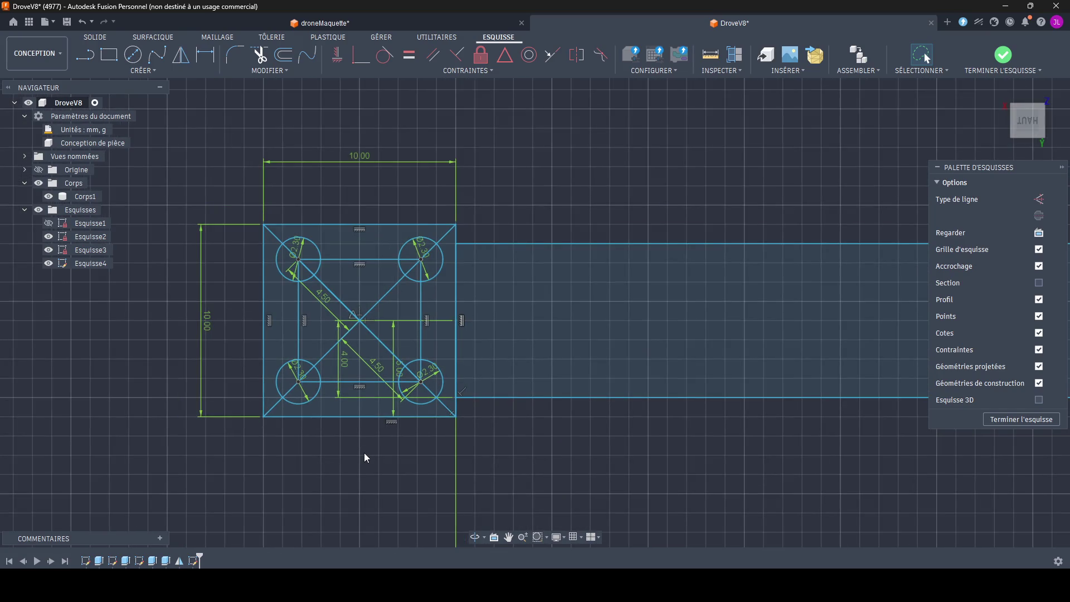
pyautogui.scroll(1, 364, 457)
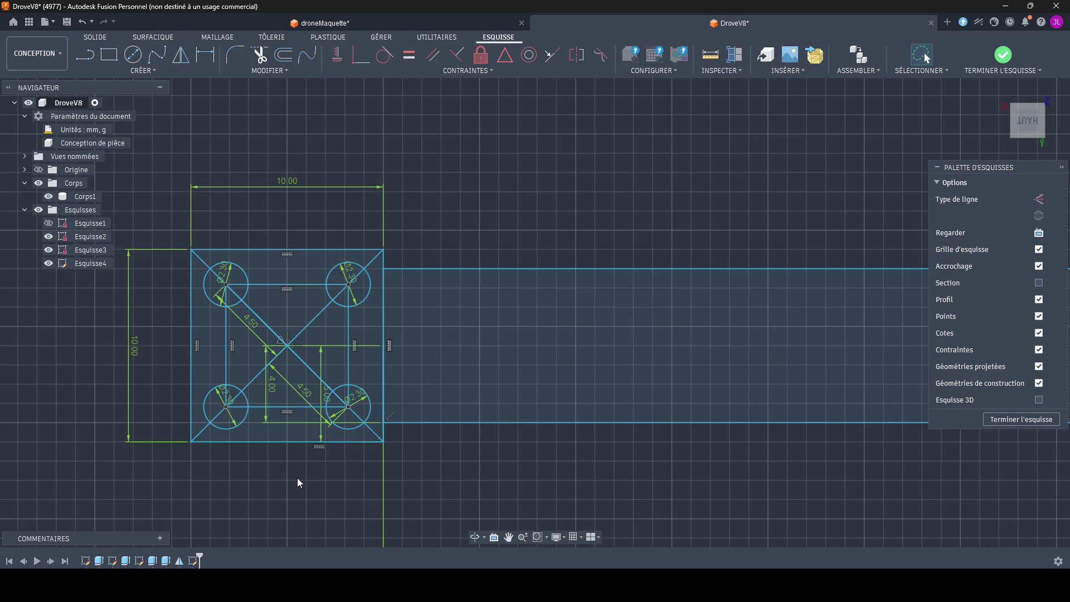
pyautogui.scroll(1, 297, 483)
pyautogui.scroll(-2, 306, 469)
# Step: Select the arm, strips, triangles and corner regions of the plate, skipping the pad circles, and finish Esquisse4
pyautogui.click(512, 316)
pyautogui.keyDown('shift'); pyautogui.click(280, 417); pyautogui.keyUp('shift')
pyautogui.keyDown('shift'); pyautogui.click(276, 366); pyautogui.keyUp('shift')
pyautogui.keyDown('shift'); pyautogui.click(193, 343); pyautogui.keyUp('shift')
pyautogui.keyDown('shift'); pyautogui.click(288, 235); pyautogui.keyUp('shift')
pyautogui.keyDown('shift'); pyautogui.click(289, 266); pyautogui.keyUp('shift')
pyautogui.keyDown('shift'); pyautogui.click(386, 224); pyautogui.keyUp('shift')
pyautogui.keyDown('shift'); pyautogui.click(388, 421); pyautogui.keyUp('shift')
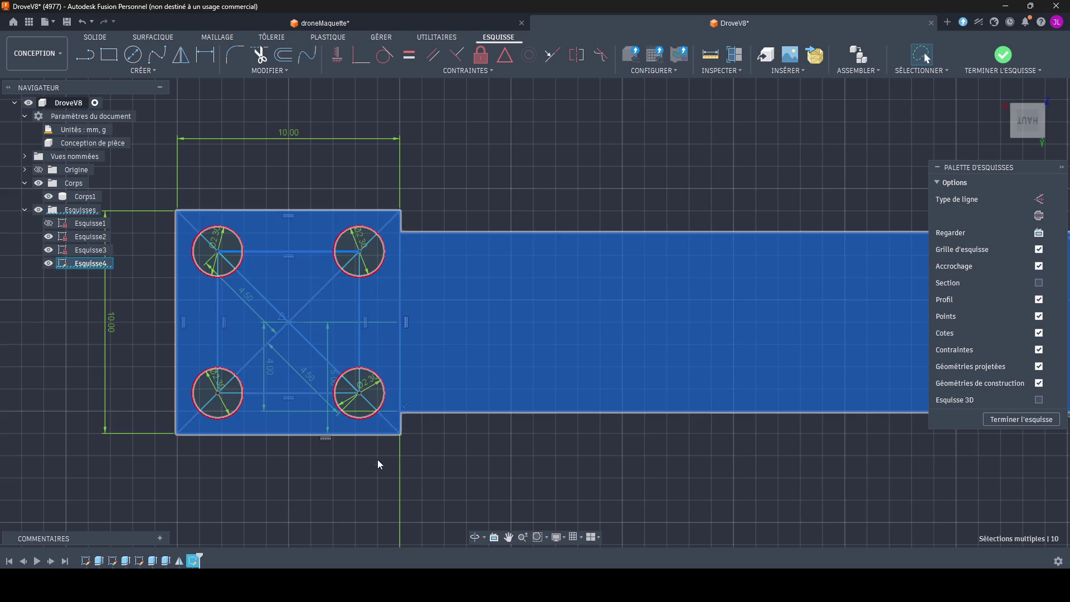
pyautogui.click(1002, 55)
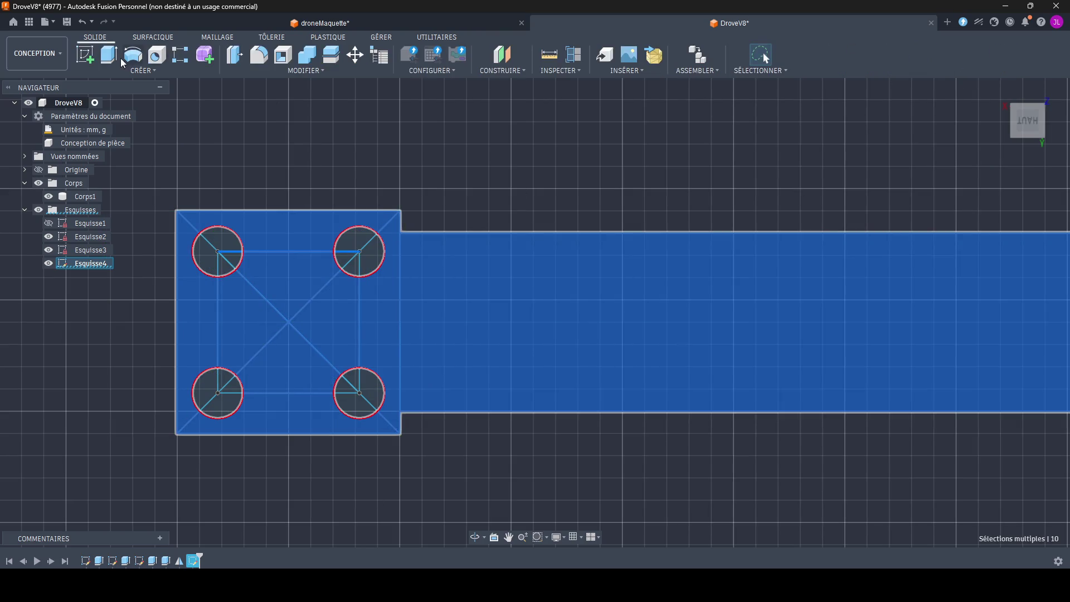
pyautogui.write('e-5')
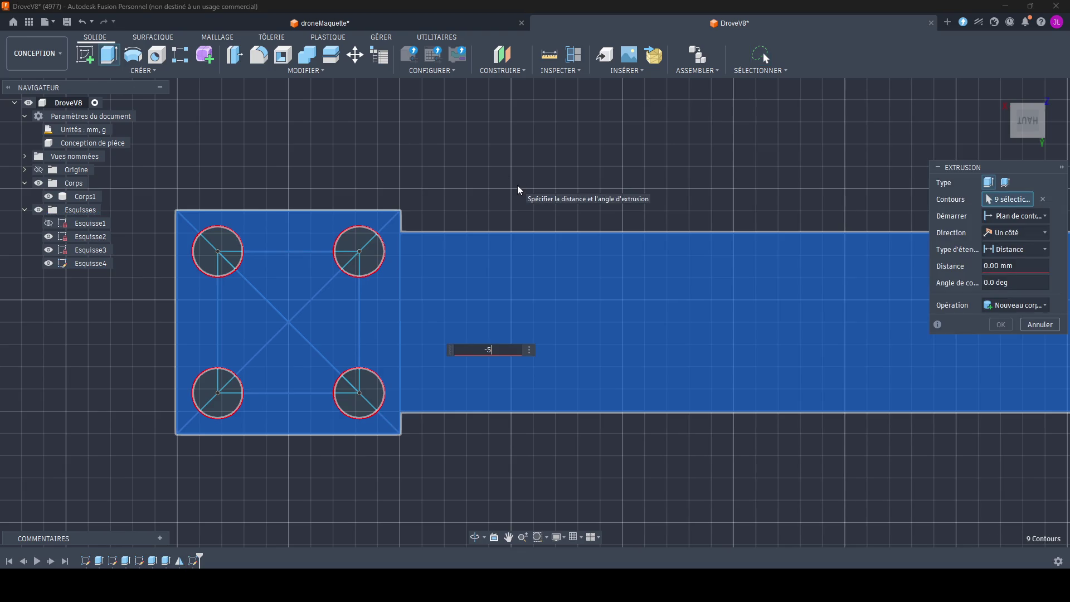
# Step: Extrude the selected regions -6 mm with Joindre and orbit to view the frame from above
pyautogui.press('Return')
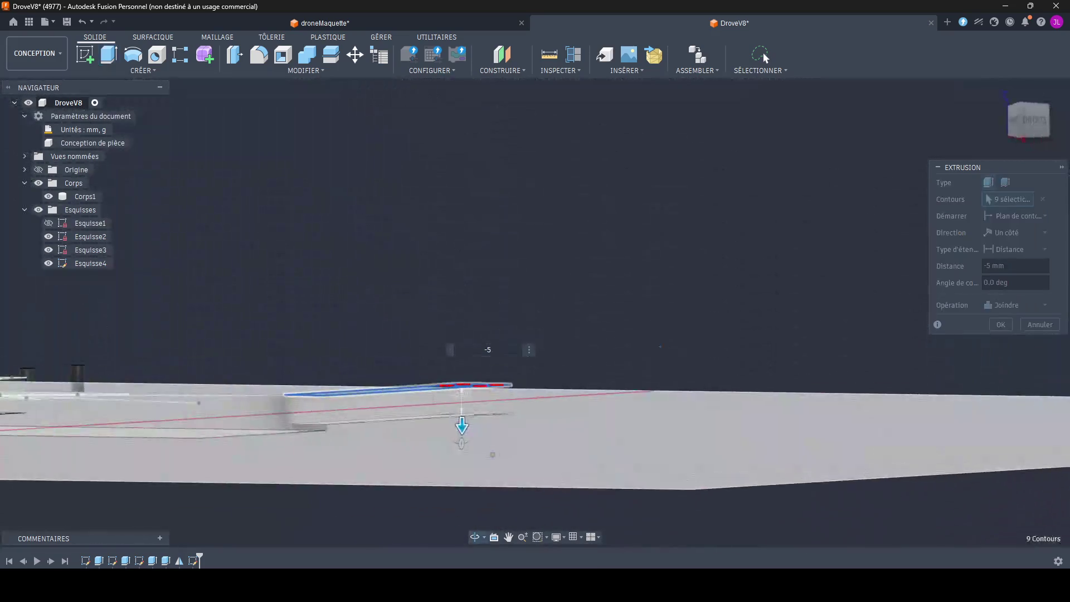
pyautogui.write('-6')
pyautogui.press('Return')
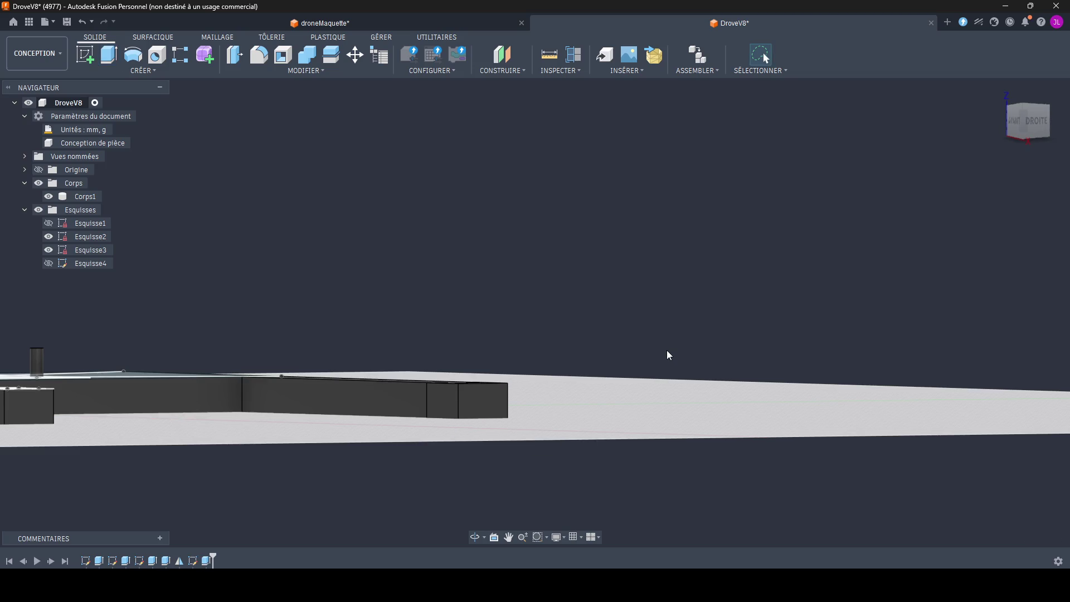
pyautogui.keyDown('shift'); pyautogui.moveTo(666, 350); pyautogui.dragTo(425, 343, button='middle'); pyautogui.keyUp('shift')
pyautogui.scroll(-5, 426, 344)
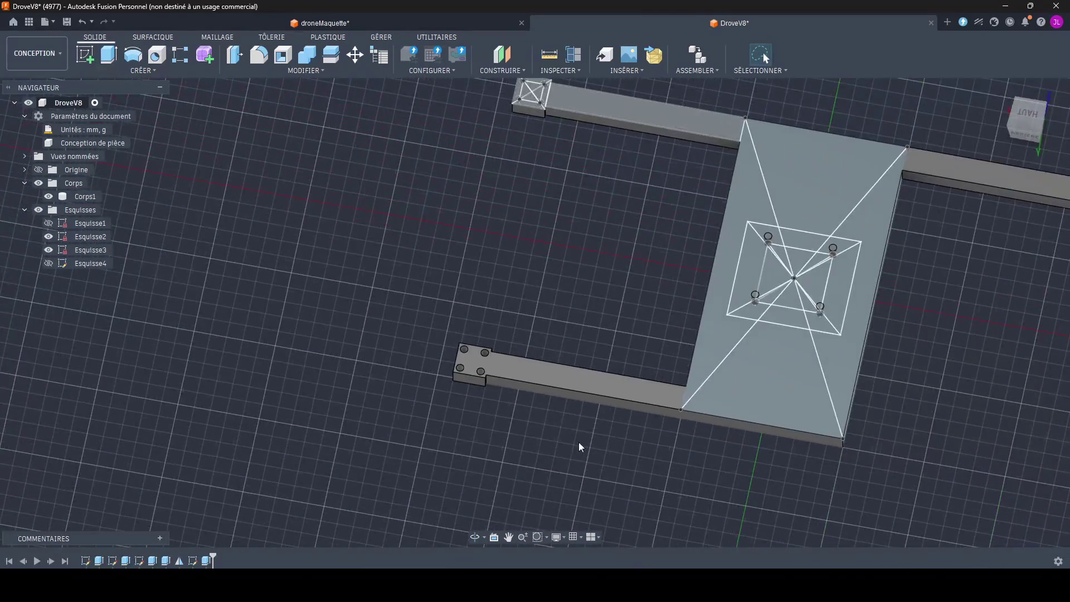
pyautogui.keyDown('shift'); pyautogui.moveTo(578, 443); pyautogui.dragTo(566, 435, button='middle'); pyautogui.keyUp('shift')
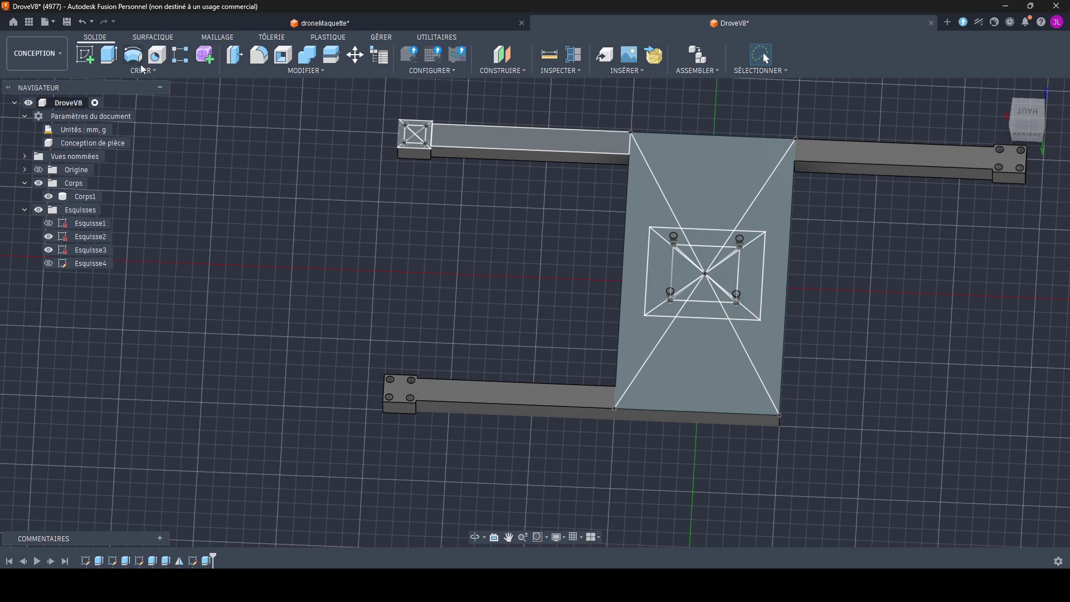
pyautogui.click(141, 69)
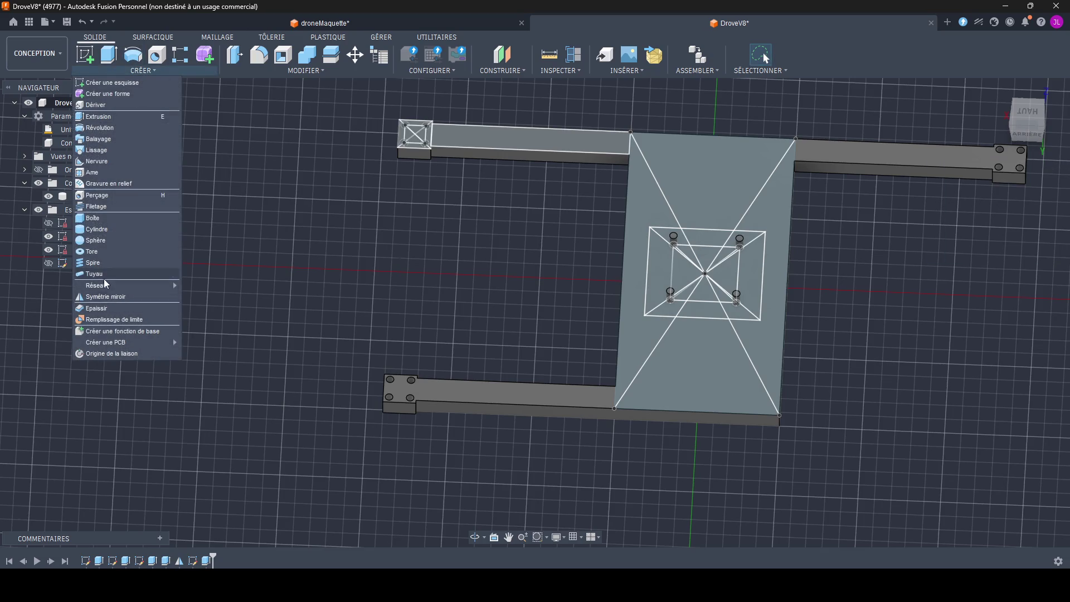
pyautogui.click(106, 296)
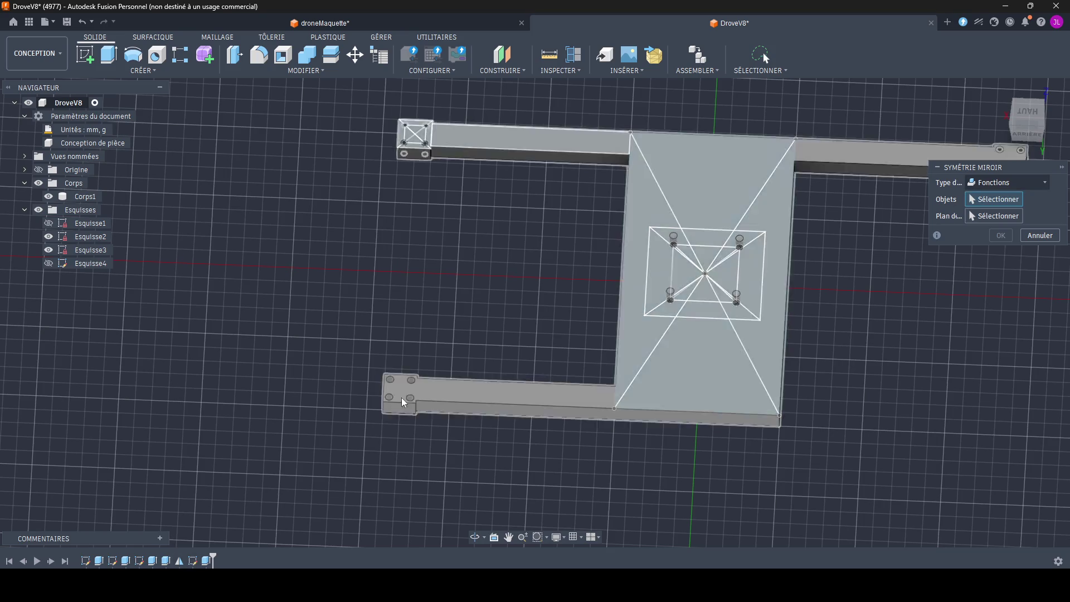
pyautogui.click(471, 401)
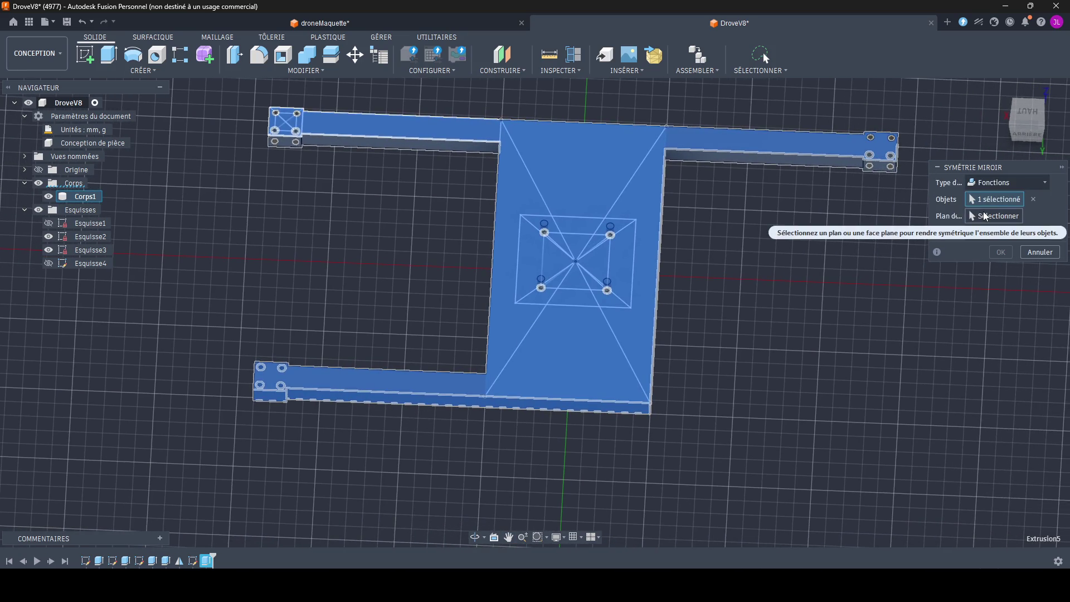
pyautogui.keyDown('shift'); pyautogui.moveTo(577, 268); pyautogui.dragTo(535, 318, button='middle'); pyautogui.keyUp('shift')
pyautogui.click(550, 251)
pyautogui.click(999, 252)
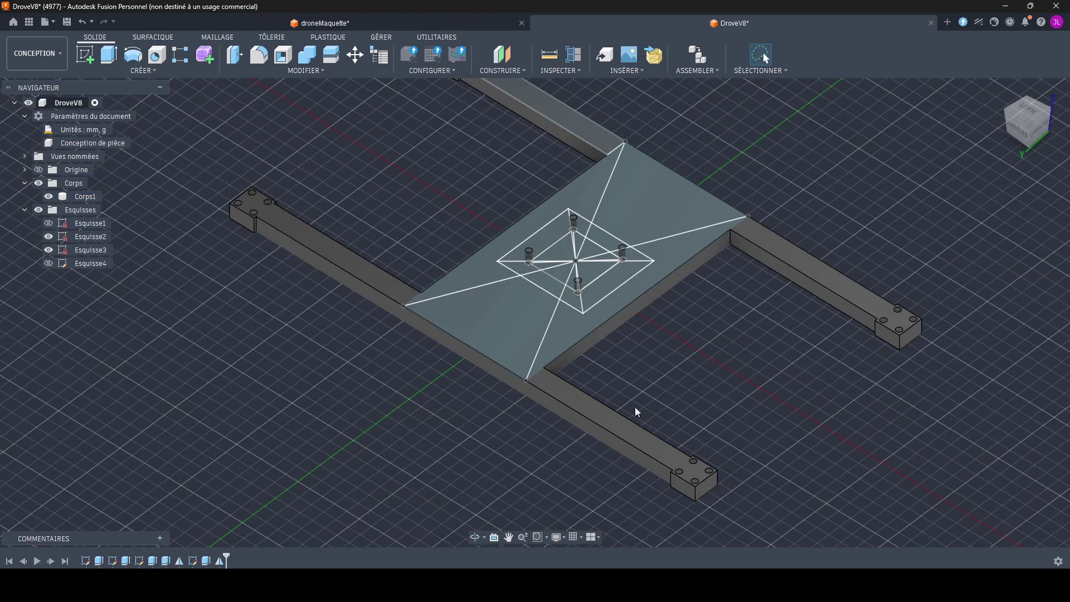
pyautogui.keyDown('shift'); pyautogui.moveTo(636, 411); pyautogui.dragTo(660, 376, button='middle'); pyautogui.keyUp('shift')
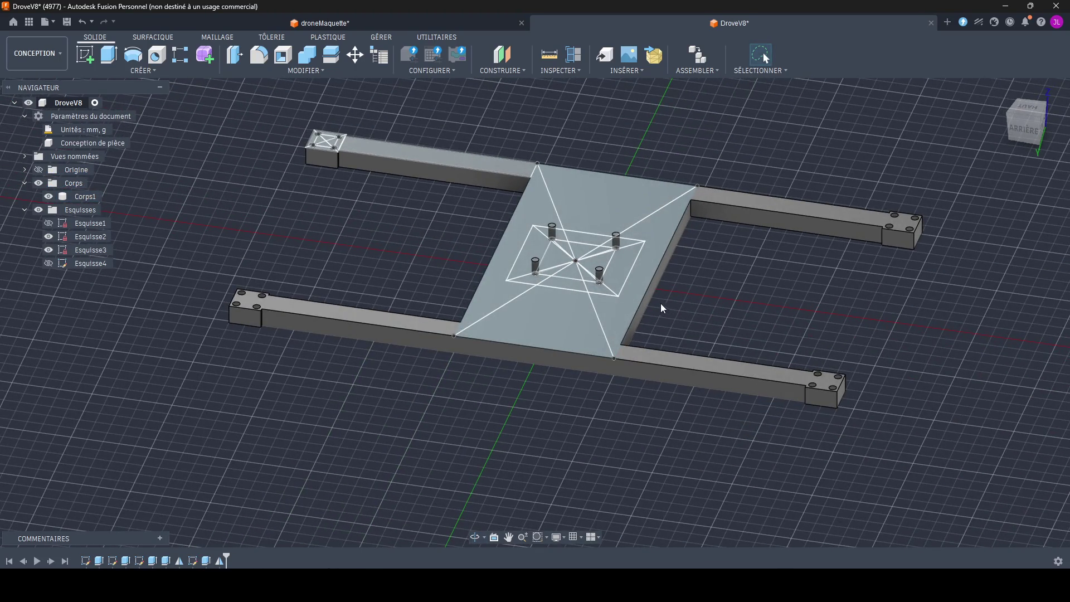
pyautogui.scroll(-2, 635, 288)
pyautogui.scroll(-1, 586, 360)
pyautogui.scroll(3, 573, 386)
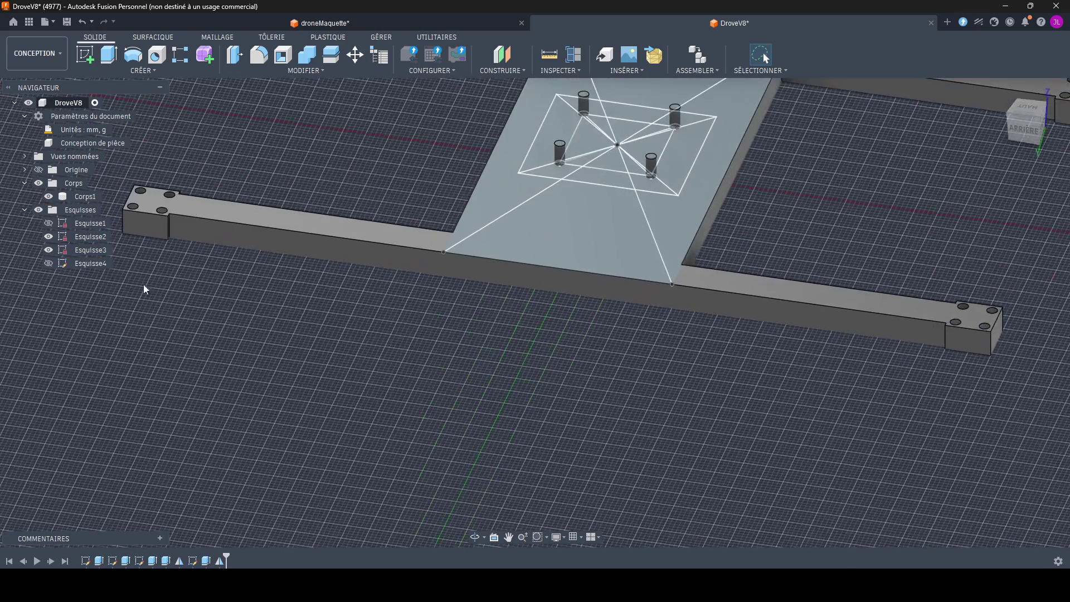
# Step: Hide the diagonal brace sketches and view the full H-frame from above
pyautogui.click(48, 237)
pyautogui.scroll(-3, 394, 466)
pyautogui.keyDown('shift'); pyautogui.moveTo(395, 466); pyautogui.dragTo(502, 418, button='middle'); pyautogui.keyUp('shift')
pyautogui.keyDown('shift'); pyautogui.moveTo(481, 343); pyautogui.dragTo(481, 251, button='middle'); pyautogui.keyUp('shift')
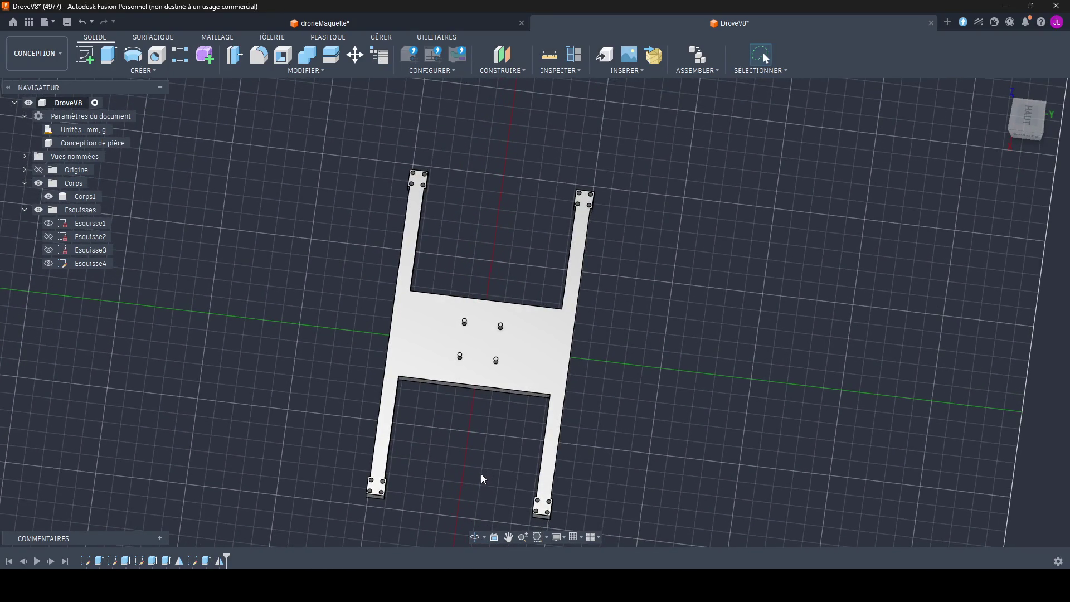
pyautogui.scroll(3, 481, 475)
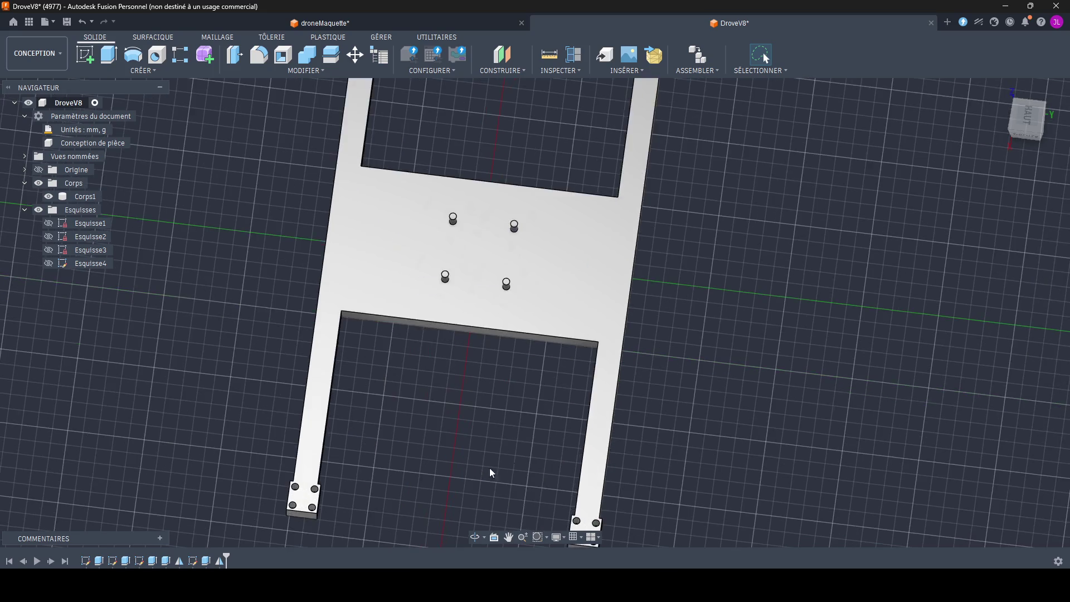
pyautogui.scroll(3, 489, 467)
pyautogui.keyDown('shift'); pyautogui.moveTo(490, 467); pyautogui.dragTo(563, 440, button='middle'); pyautogui.keyUp('shift')
pyautogui.scroll(-3, 368, 411)
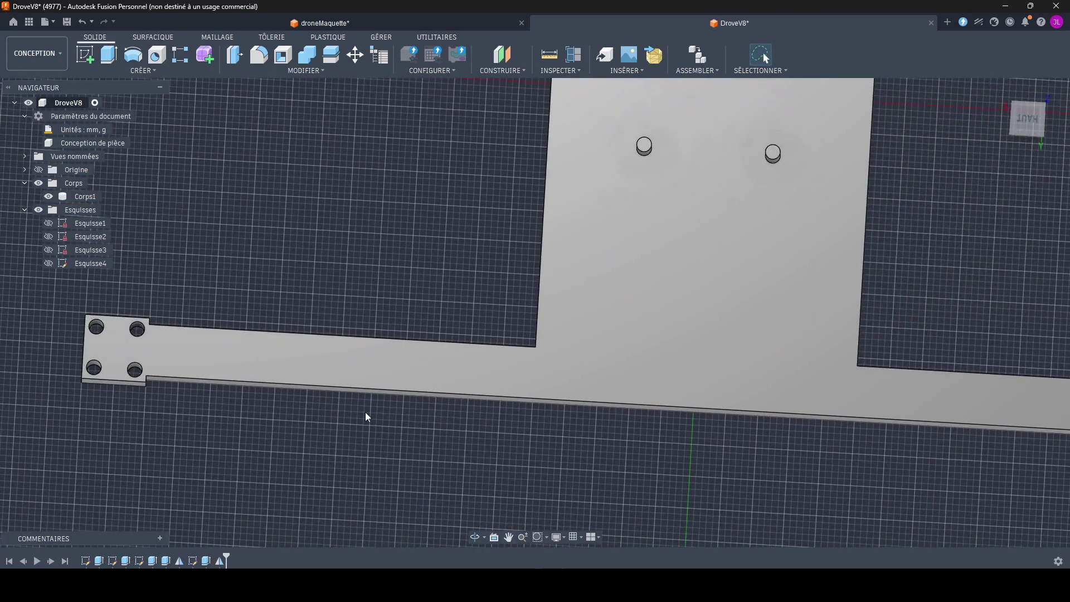
pyautogui.scroll(-5, 366, 416)
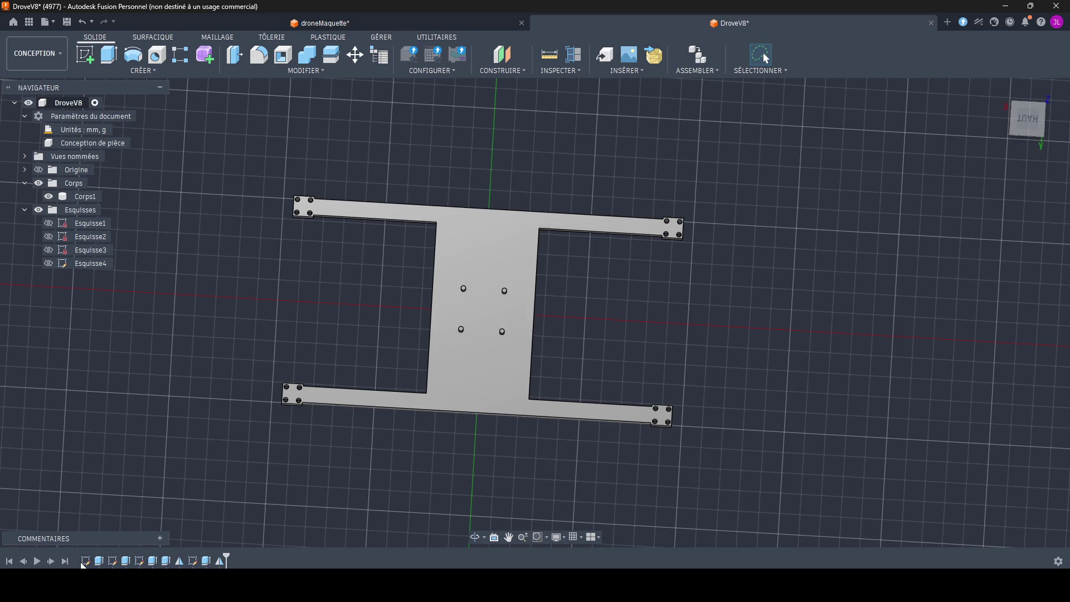
# Step: Edit Esquisse1 and change the centre plate's 100 mm length to 150 mm
pyautogui.doubleClick(85, 561)
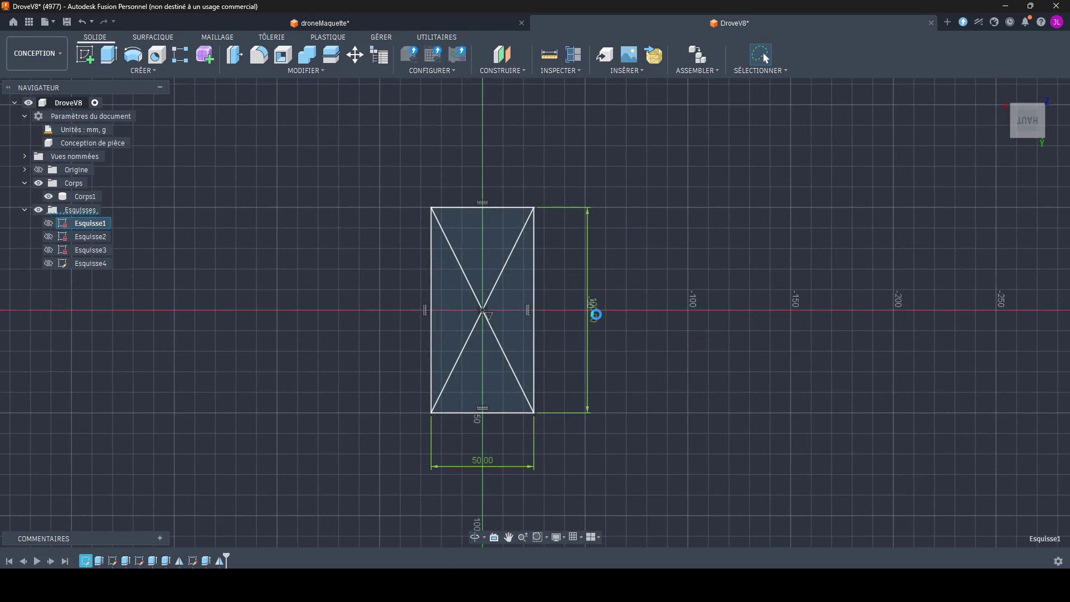
pyautogui.doubleClick(593, 308)
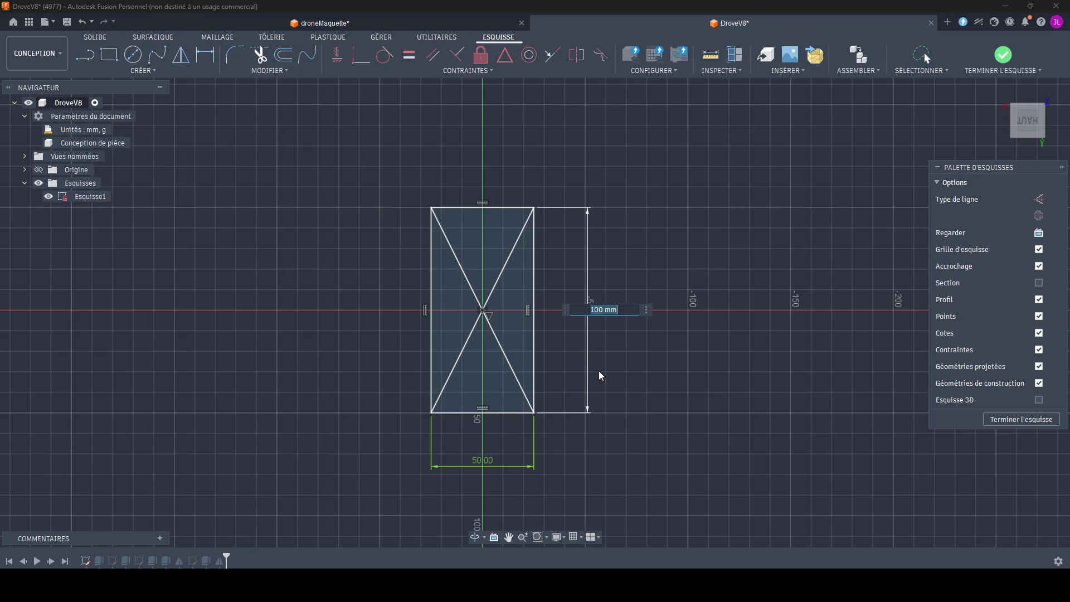
pyautogui.write('150')
pyautogui.press('Return')
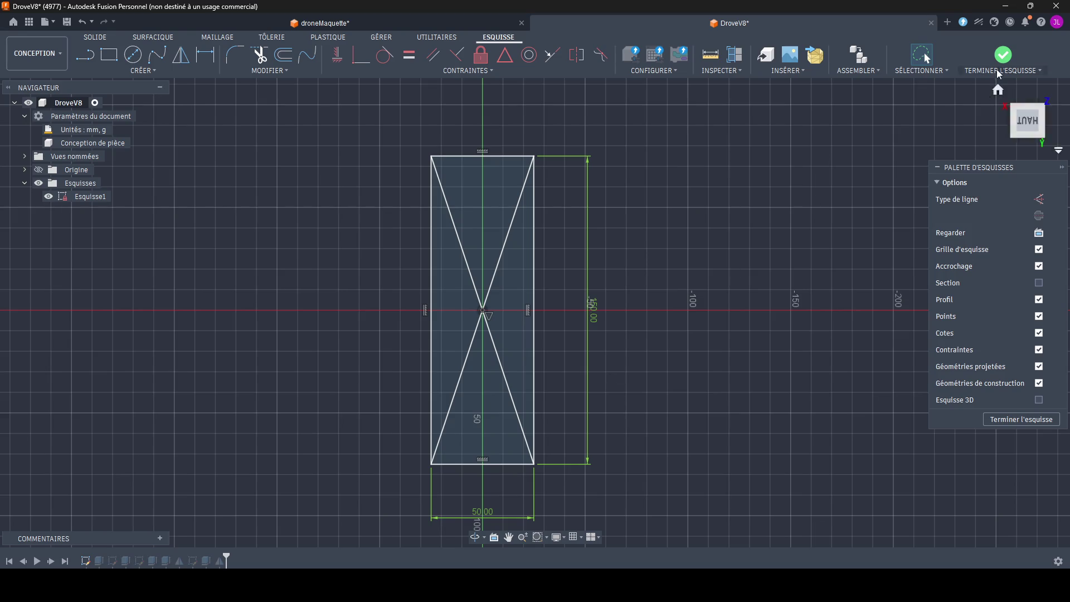
pyautogui.click(995, 67)
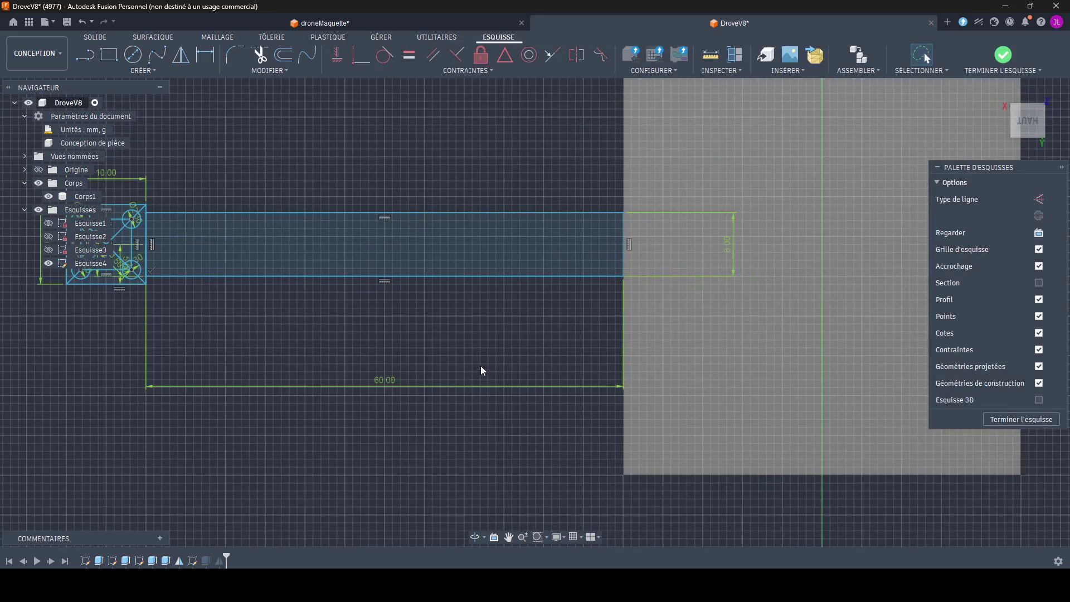
# Step: In Esquisse4, make the arm rectangle's corner coincident with the plate's new corner and finish
pyautogui.moveTo(480, 366); pyautogui.dragTo(425, 348, button='middle')
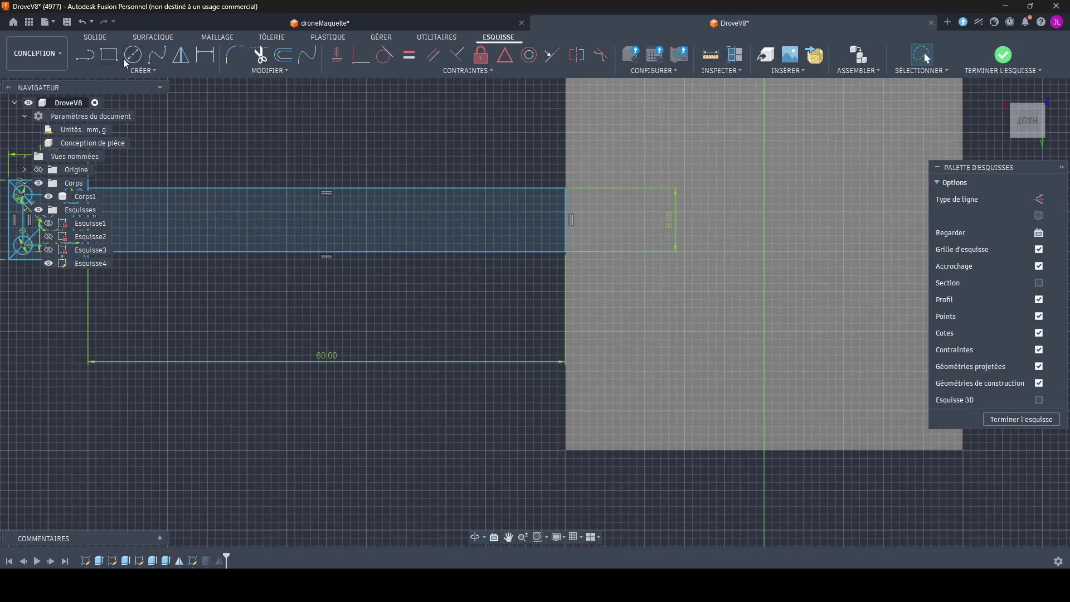
pyautogui.click(142, 71)
pyautogui.click(362, 54)
pyautogui.click(565, 252)
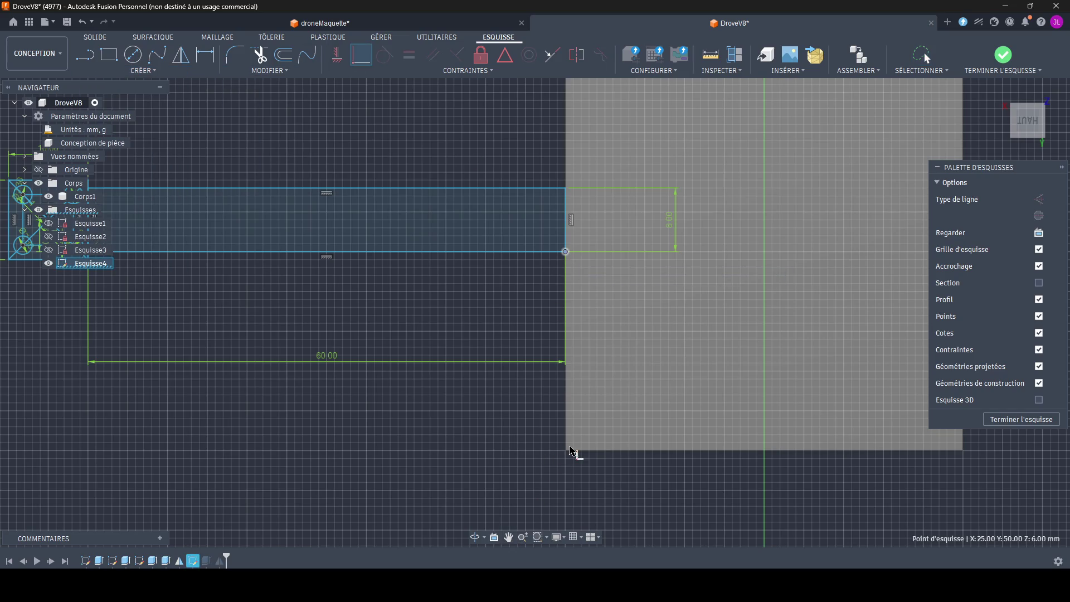
pyautogui.click(568, 450)
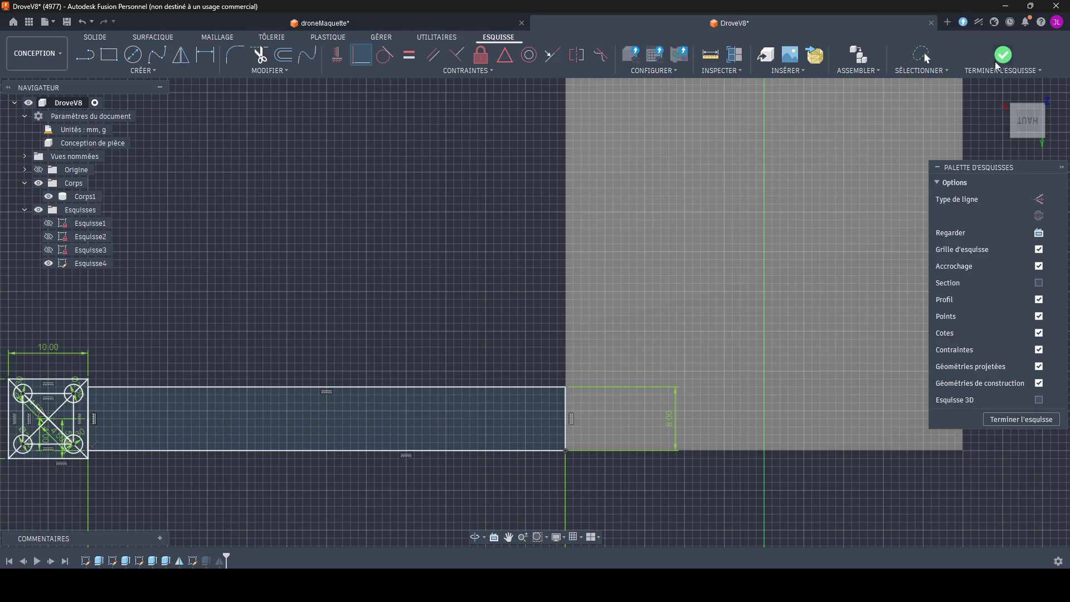
pyautogui.click(1003, 55)
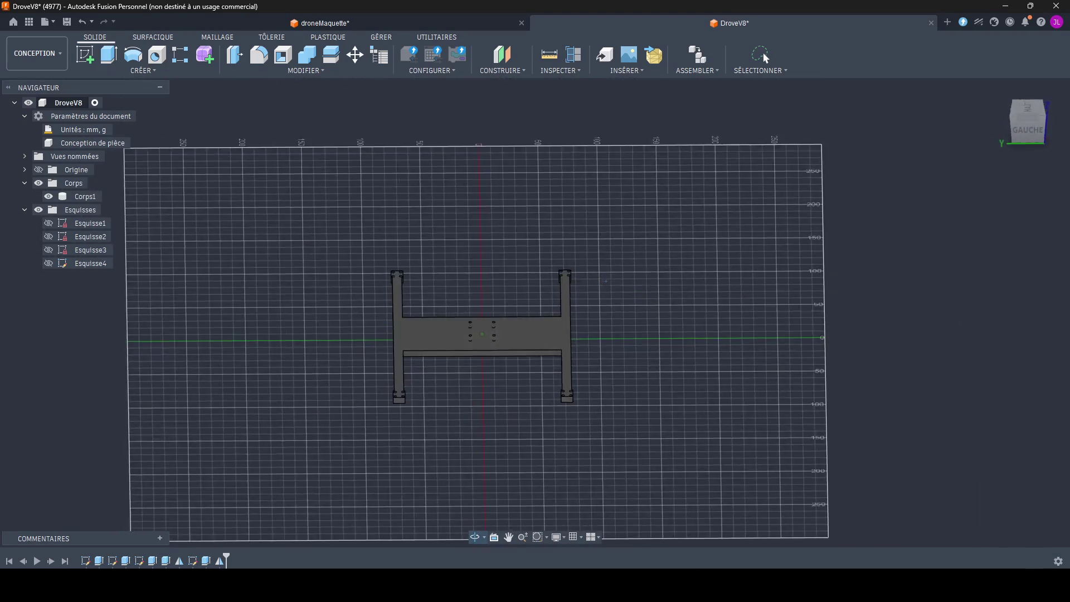
# Step: Edit Esquisse1 again, set the plate length to 120 mm, then select the plate's top face
pyautogui.keyDown('shift'); pyautogui.moveTo(506, 310); pyautogui.dragTo(563, 297, button='middle'); pyautogui.keyUp('shift')
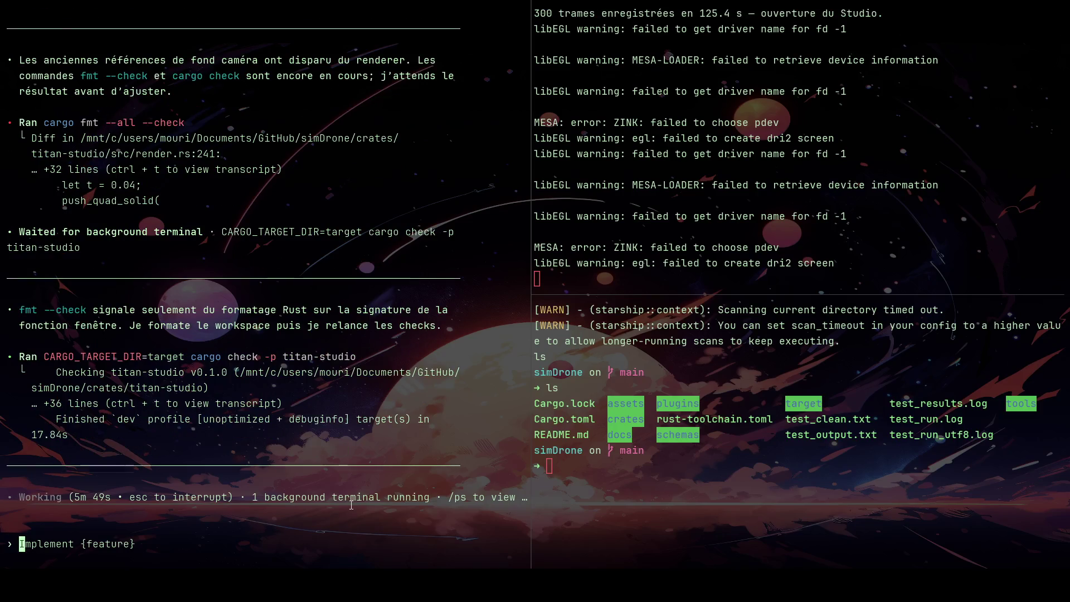
pyautogui.hotkey('alt', 'Tab')
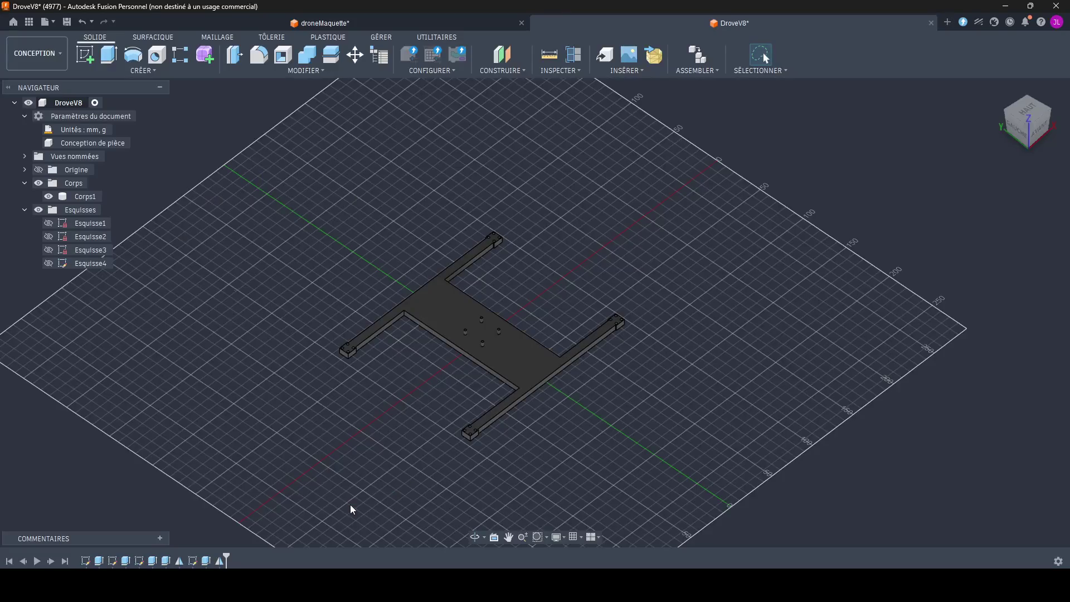
pyautogui.scroll(2, 395, 445)
pyautogui.scroll(2, 396, 449)
pyautogui.scroll(2, 389, 434)
pyautogui.scroll(2, 390, 437)
pyautogui.scroll(1, 390, 469)
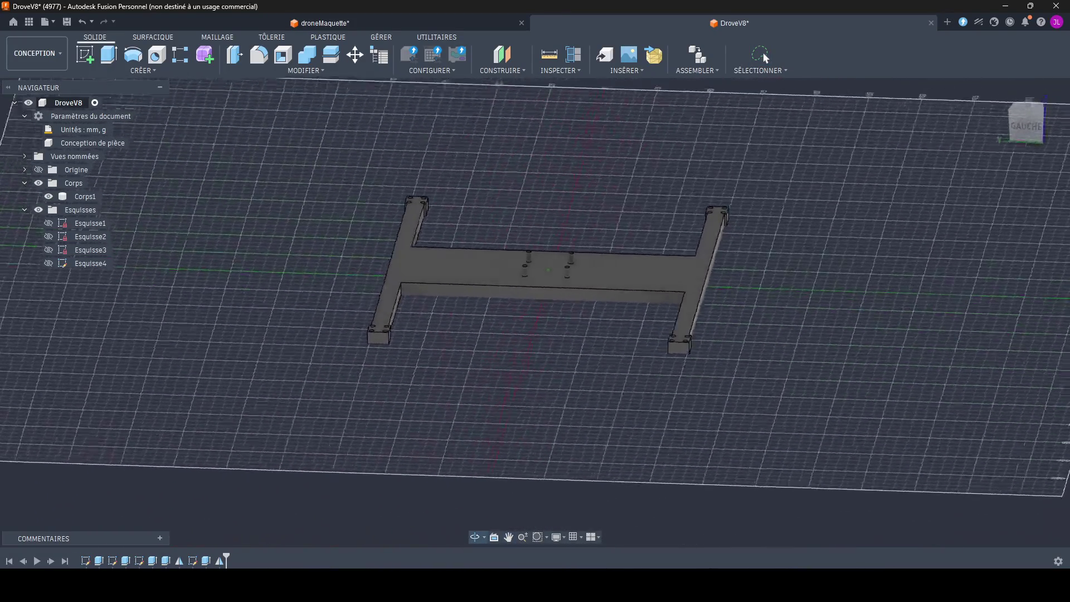
pyautogui.press('F6')
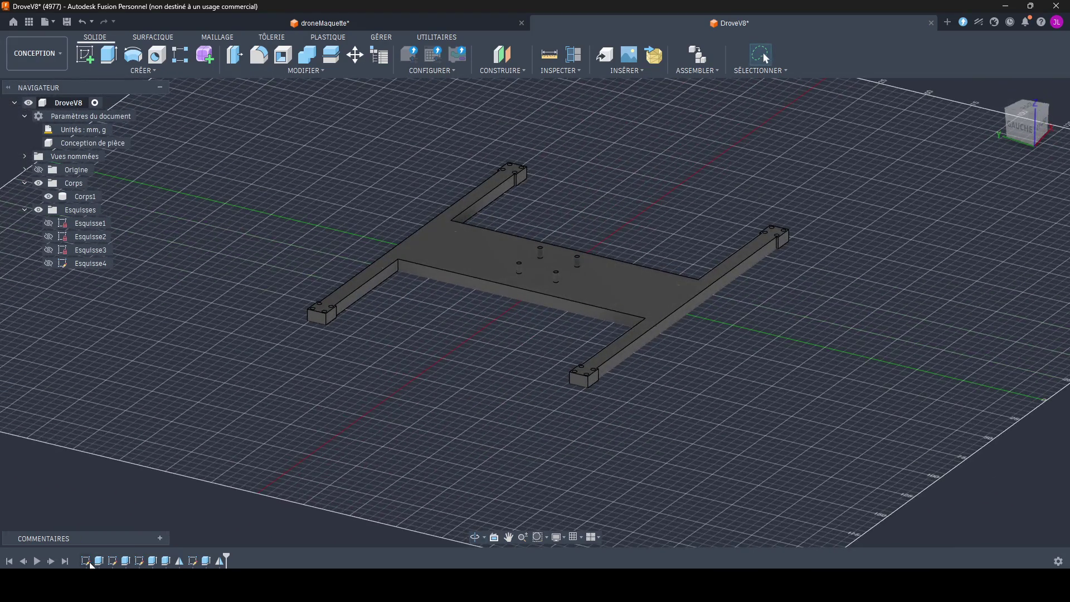
pyautogui.doubleClick(87, 562)
pyautogui.doubleClick(473, 301)
pyautogui.write('120')
pyautogui.press('Return')
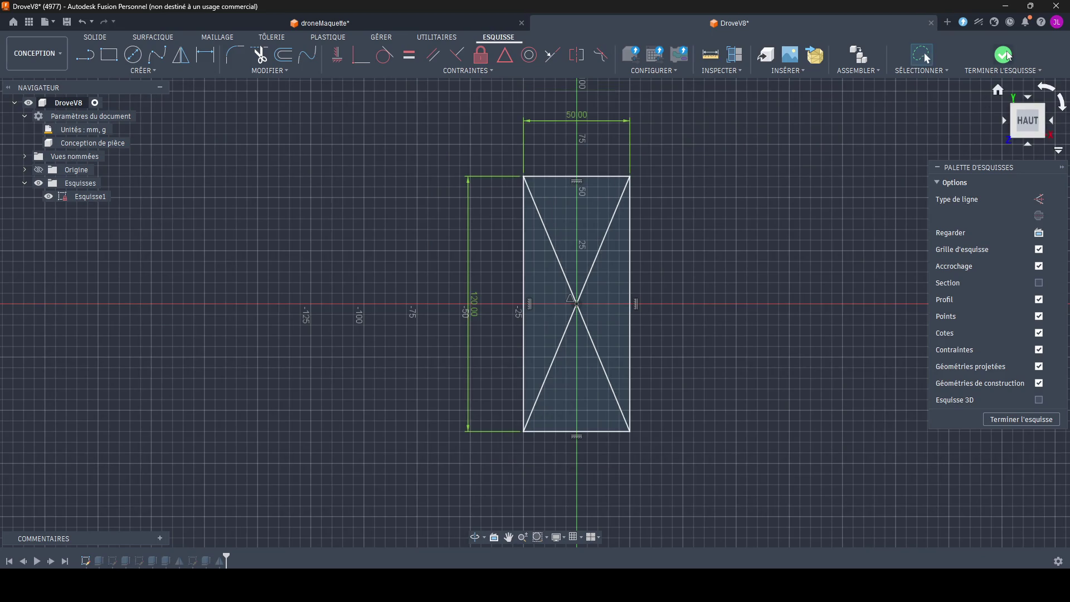
pyautogui.click(1003, 55)
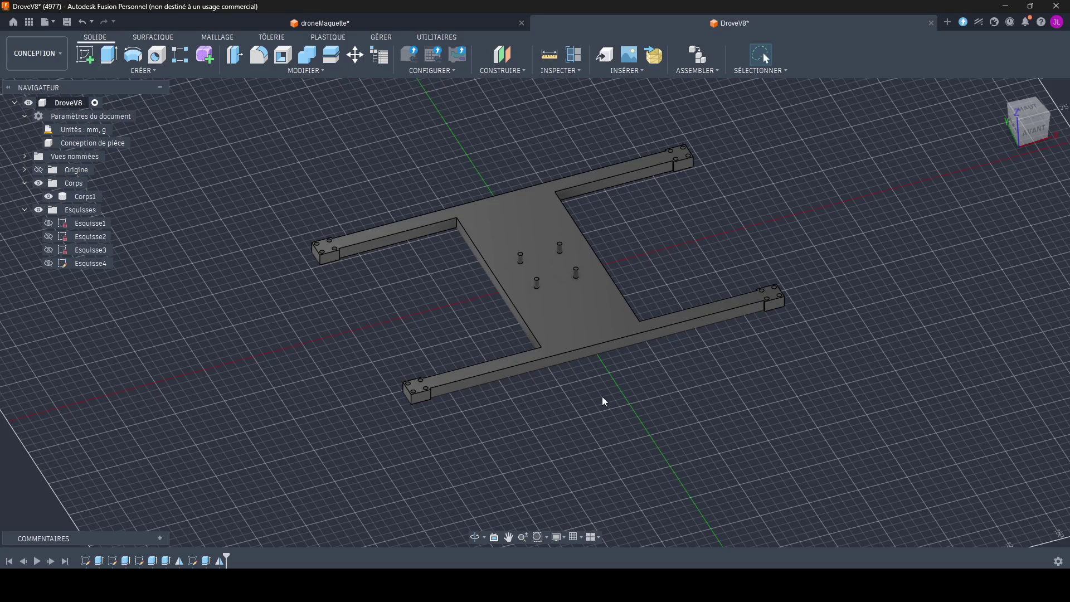
pyautogui.click(556, 334)
# Step: Start Esquisse5 on the top face and draw the lower diagonal brace as a closed parallel-line outline
pyautogui.click(83, 58)
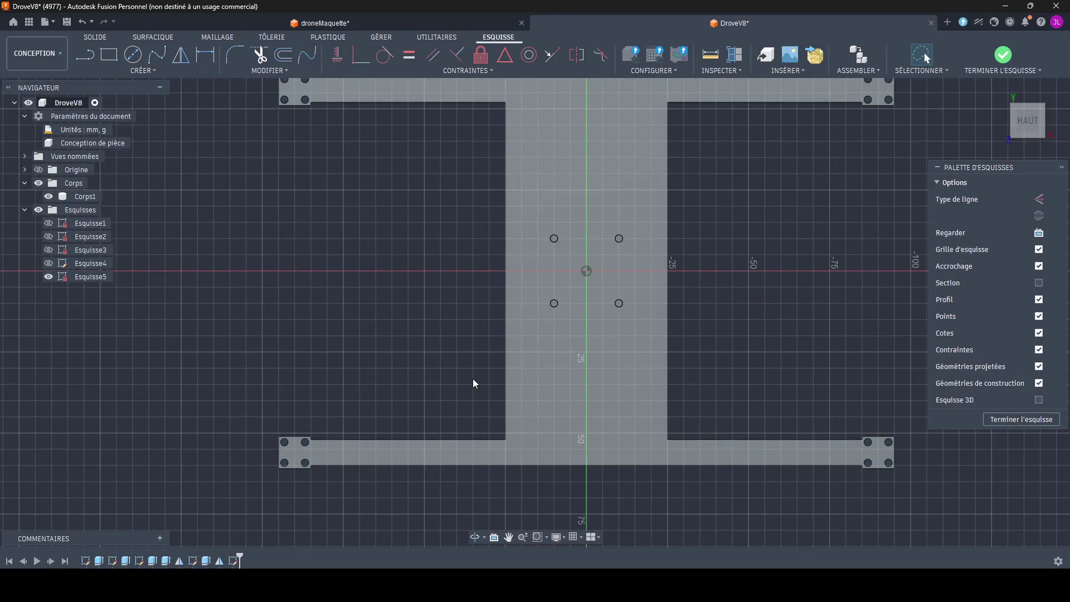
pyautogui.press('l')
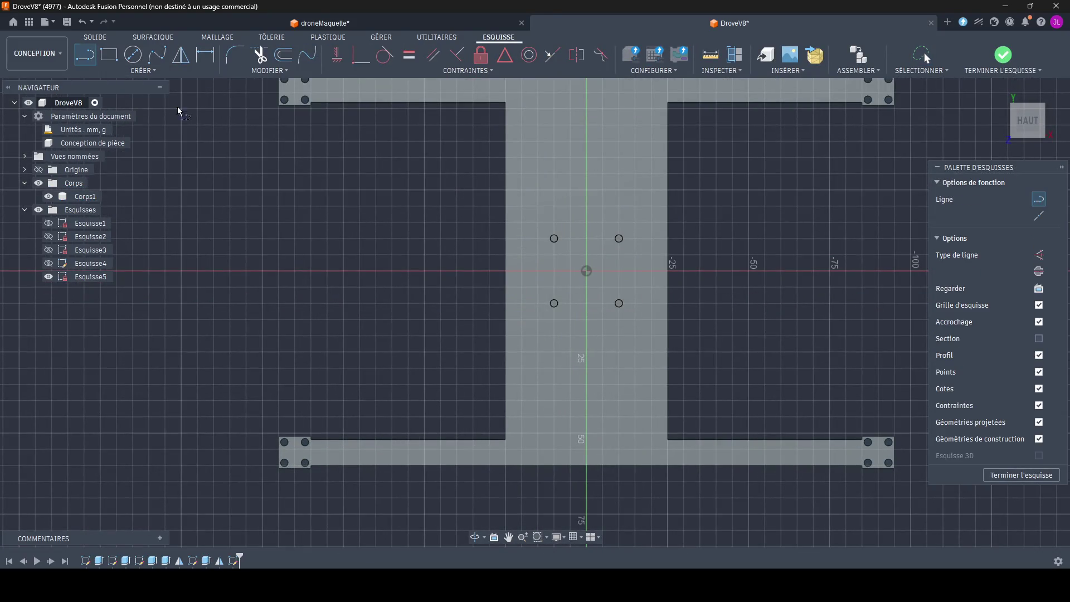
pyautogui.moveTo(506, 269); pyautogui.dragTo(376, 441)
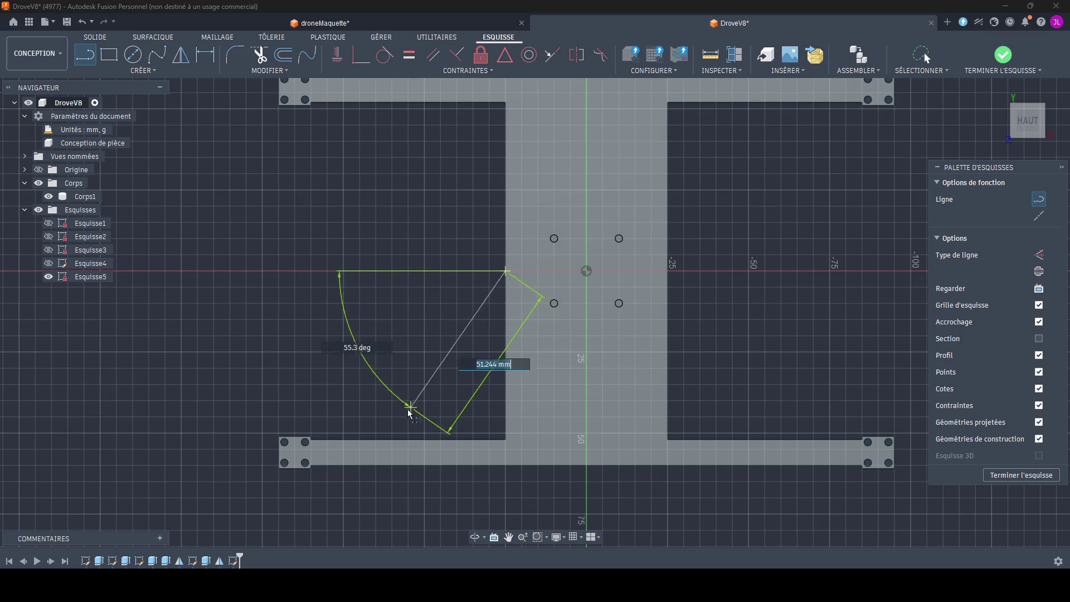
pyautogui.doubleClick(376, 438)
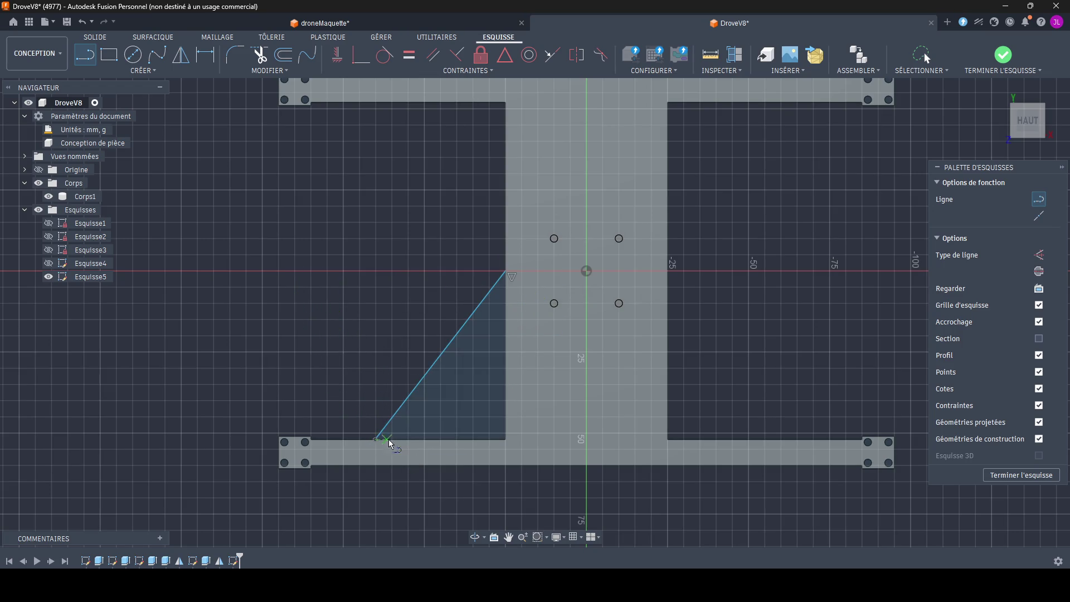
pyautogui.doubleClick(410, 438)
pyautogui.click(410, 439)
pyautogui.click(505, 313)
pyautogui.click(506, 273)
pyautogui.press('Escape')
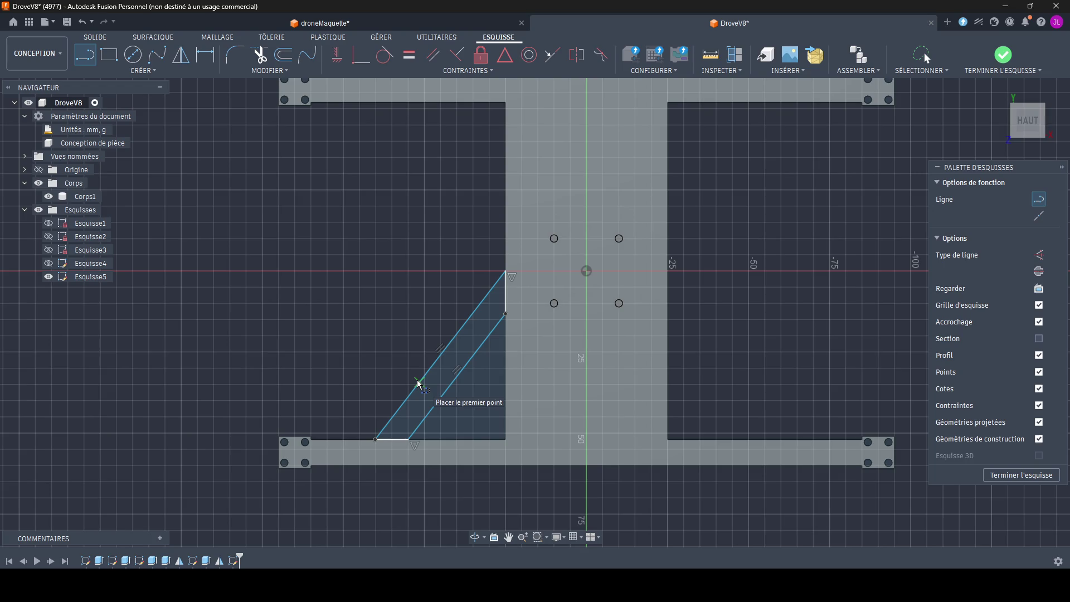
pyautogui.press('Escape')
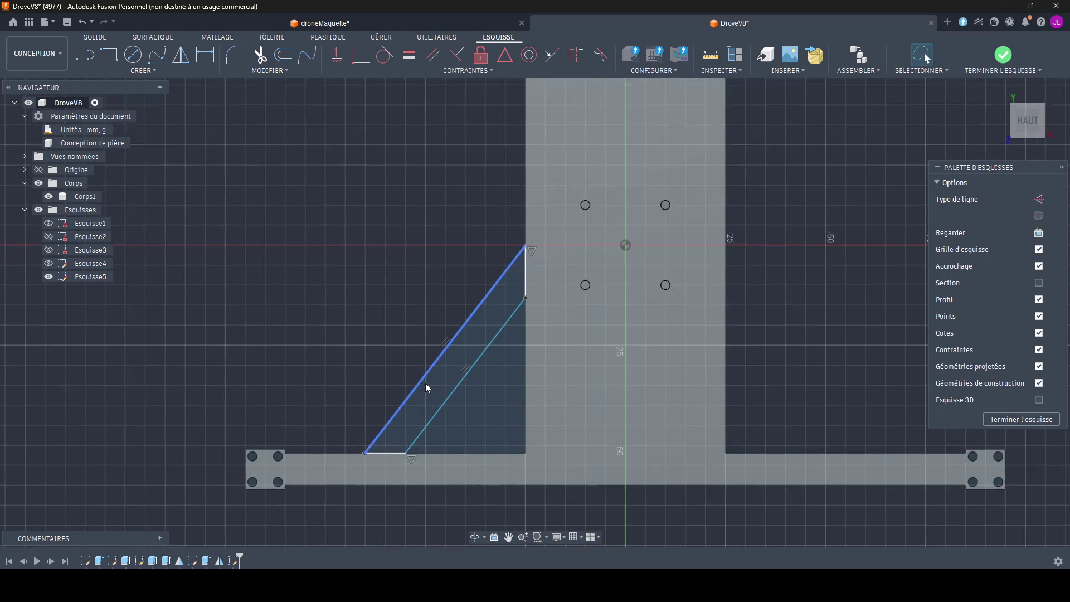
pyautogui.scroll(3, 426, 383)
pyautogui.scroll(-5, 443, 365)
pyautogui.scroll(-2, 440, 363)
pyautogui.scroll(3, 485, 241)
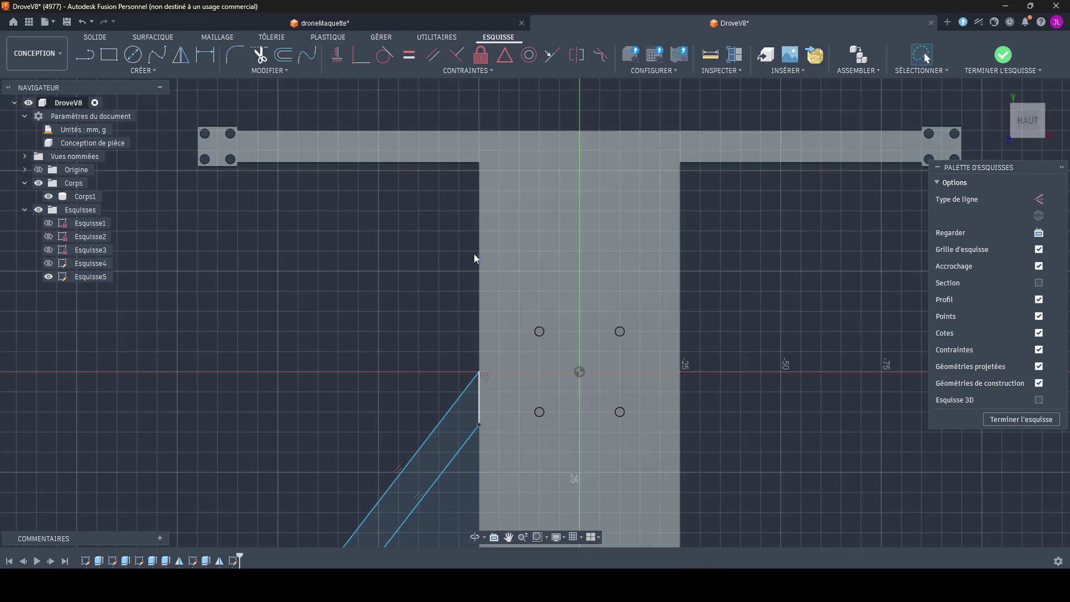
pyautogui.scroll(-3, 474, 254)
pyautogui.scroll(1, 444, 288)
pyautogui.scroll(1, 444, 288)
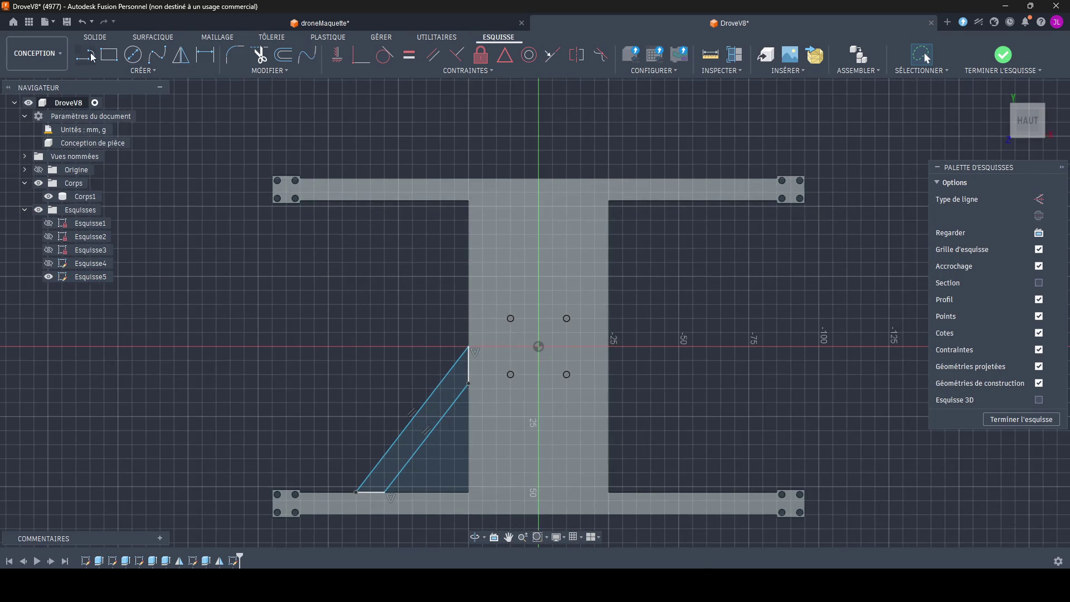
# Step: Draw the vertical edge up to the top arm and the upper diagonal from the inner vertex
pyautogui.press('l')
pyautogui.click(468, 346)
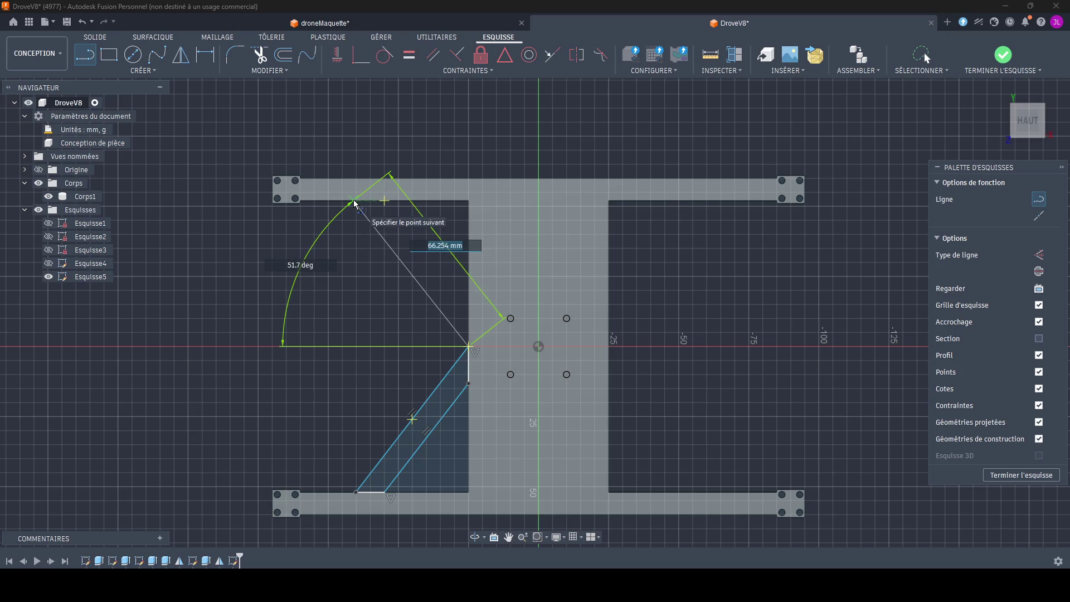
pyautogui.scroll(3, 356, 205)
pyautogui.scroll(-2, 389, 298)
pyautogui.moveTo(389, 299); pyautogui.dragTo(391, 213, button='middle')
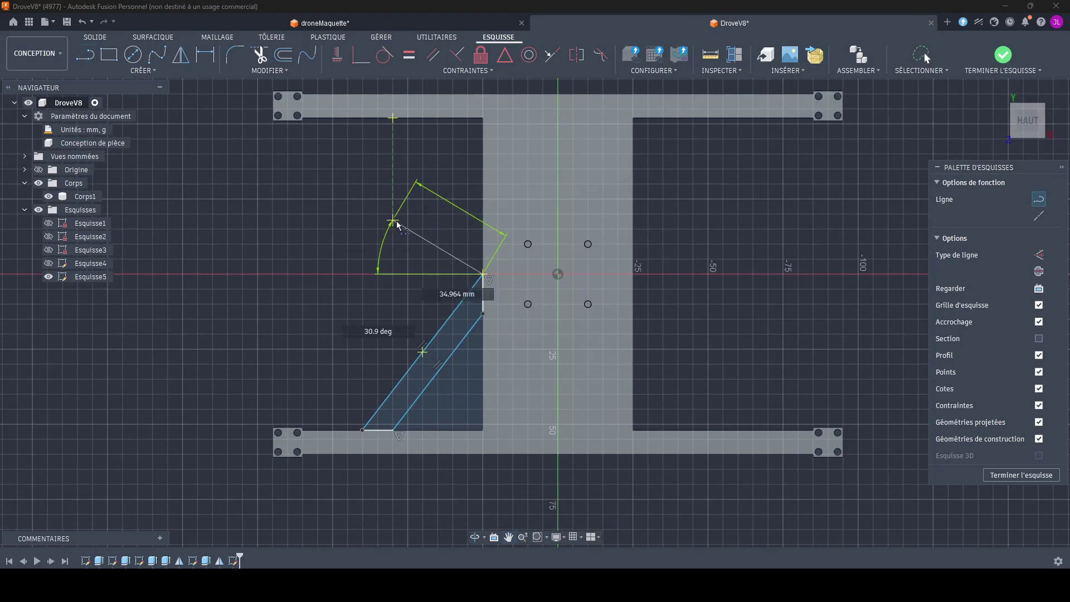
pyautogui.click(362, 408)
pyautogui.press('Escape')
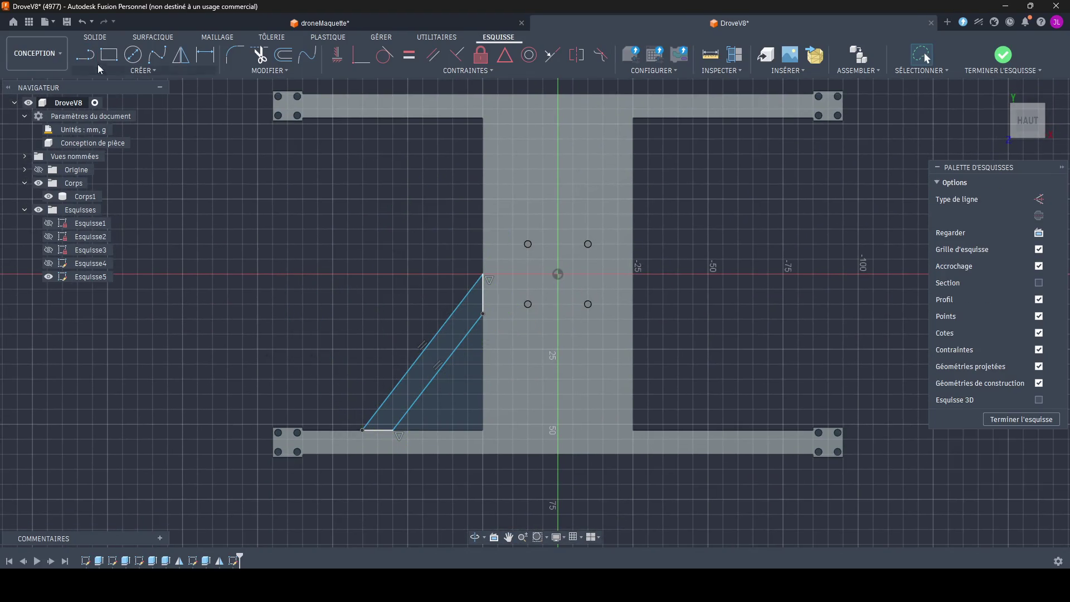
pyautogui.click(86, 55)
pyautogui.click(362, 428)
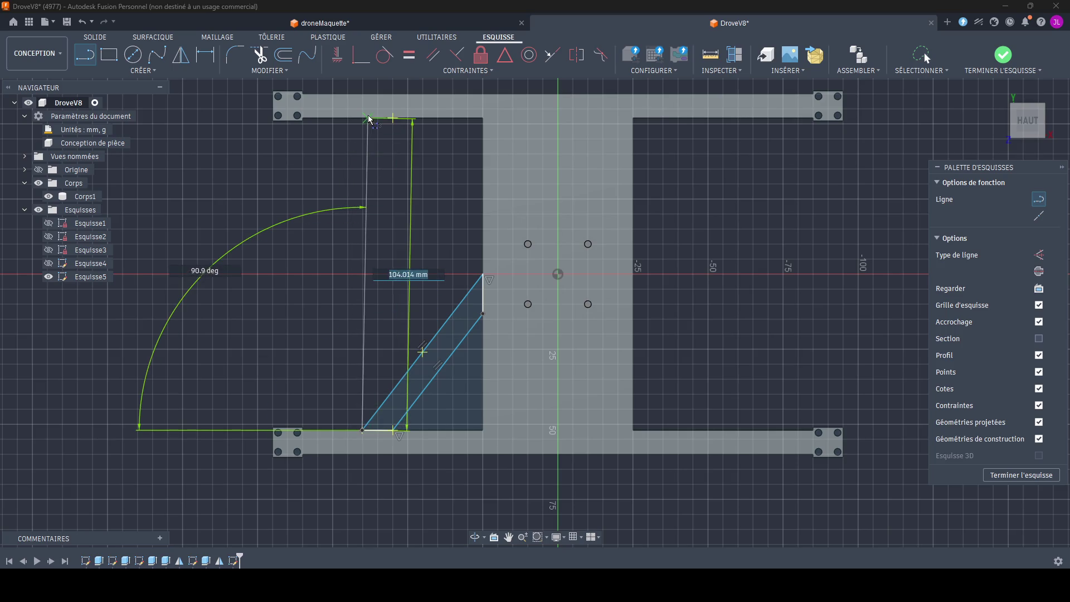
pyautogui.click(363, 95)
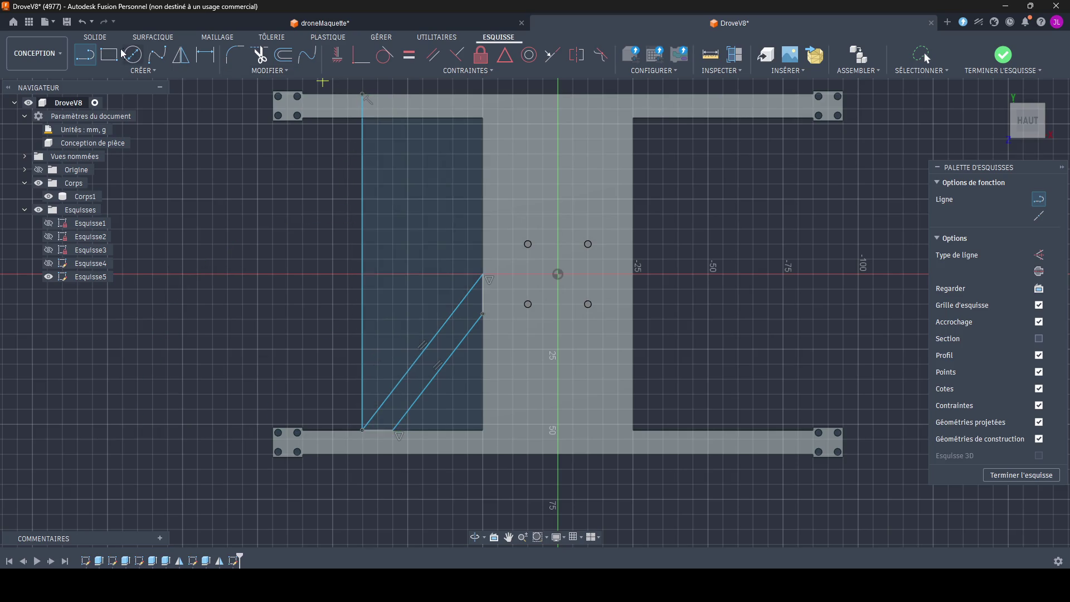
pyautogui.click(482, 274)
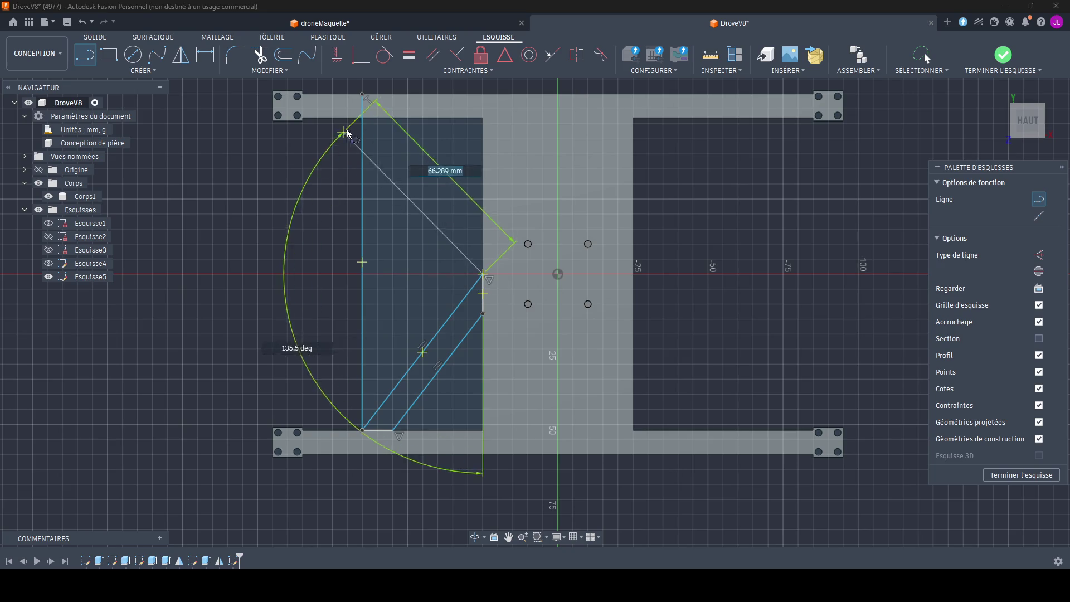
pyautogui.click(363, 121)
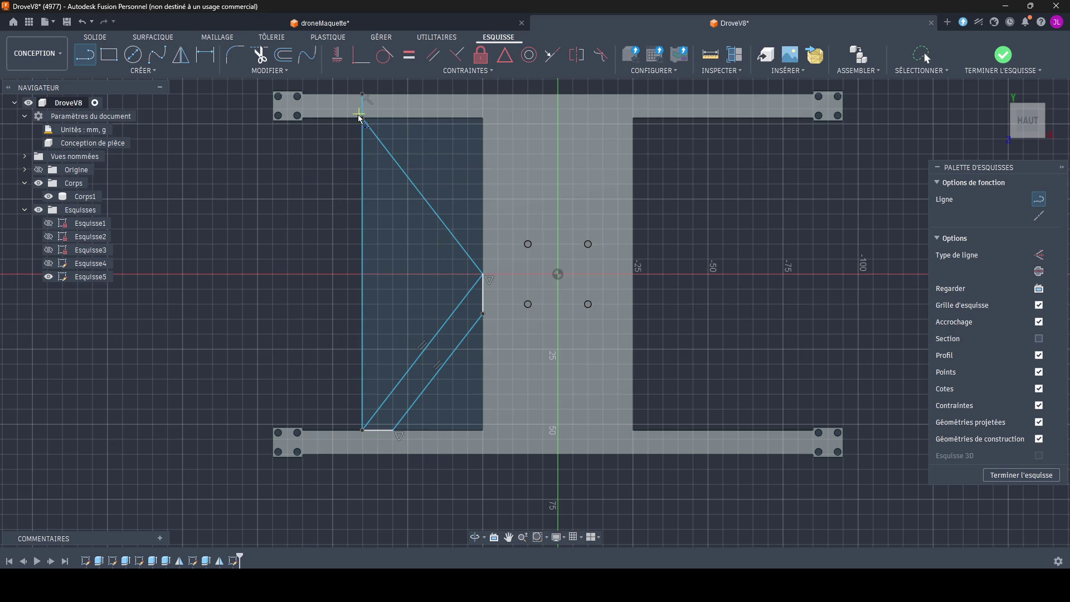
pyautogui.press('Escape')
# Step: Add the short top segment and the parallel upper diagonal, closing the upper brace outline
pyautogui.click(94, 55)
pyautogui.click(362, 120)
pyautogui.doubleClick(394, 119)
pyautogui.click(393, 120)
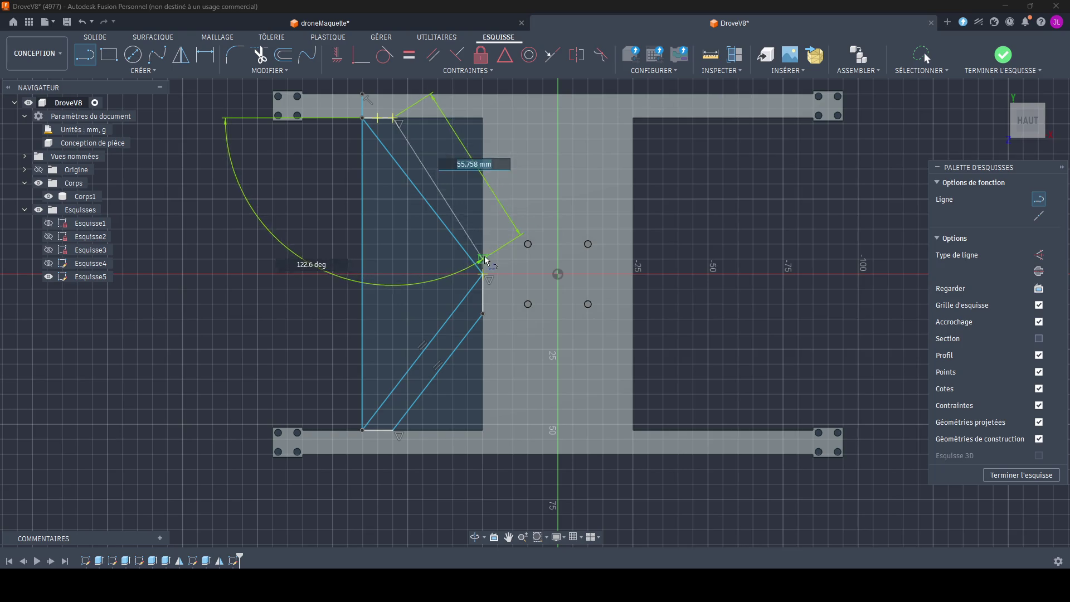
pyautogui.scroll(3, 487, 227)
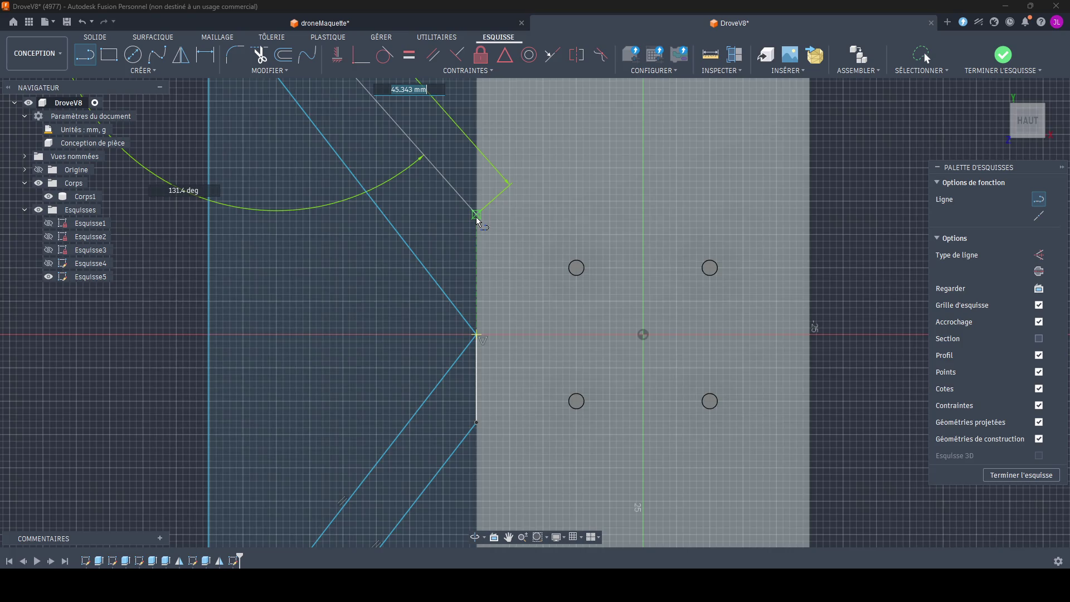
pyautogui.scroll(-3, 486, 218)
pyautogui.press('Escape')
pyautogui.press('l')
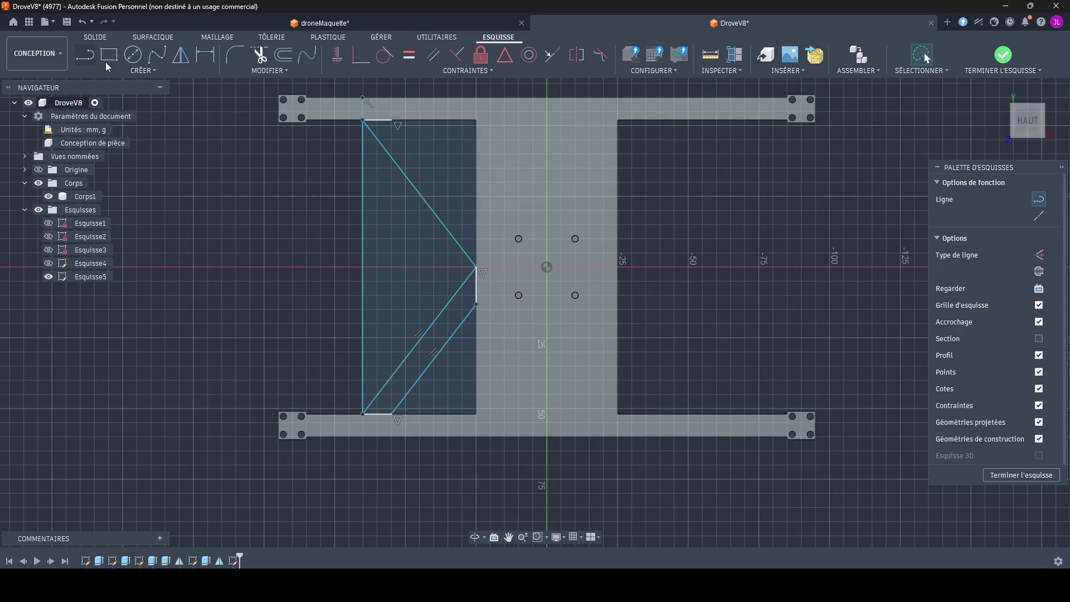
pyautogui.click(391, 121)
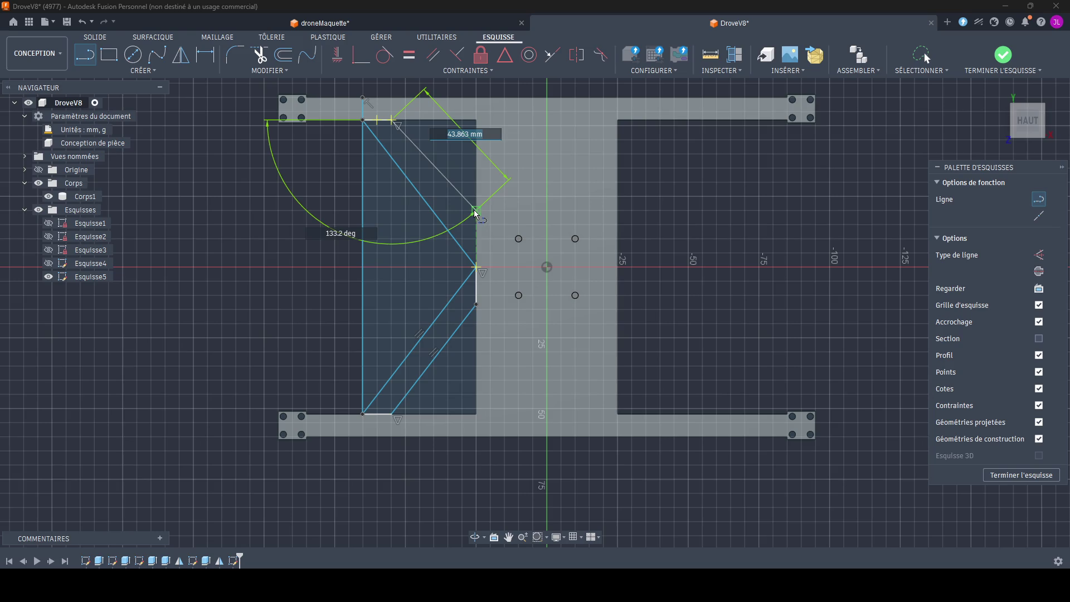
pyautogui.press('Escape')
pyautogui.press('l')
pyautogui.click(394, 123)
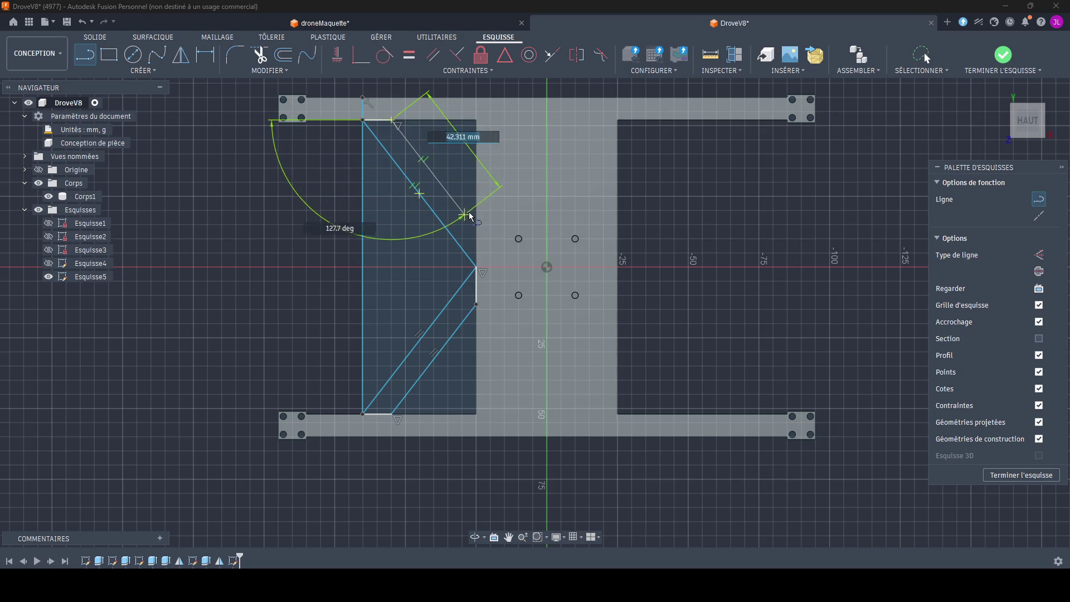
pyautogui.doubleClick(477, 231)
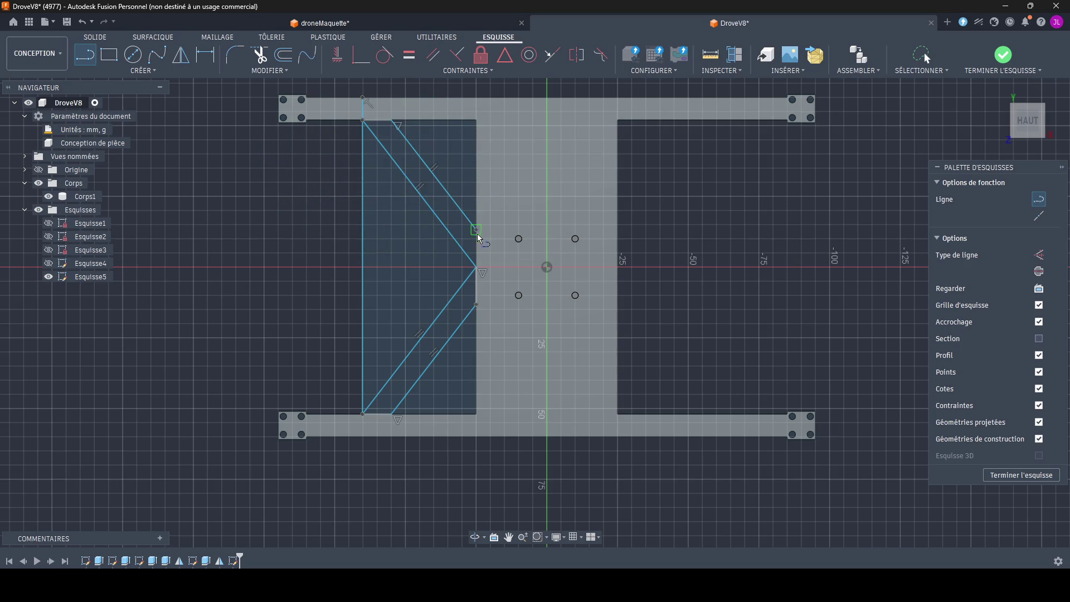
pyautogui.press('Escape')
pyautogui.press('Escape')
pyautogui.scroll(5, 477, 262)
pyautogui.scroll(-4, 477, 276)
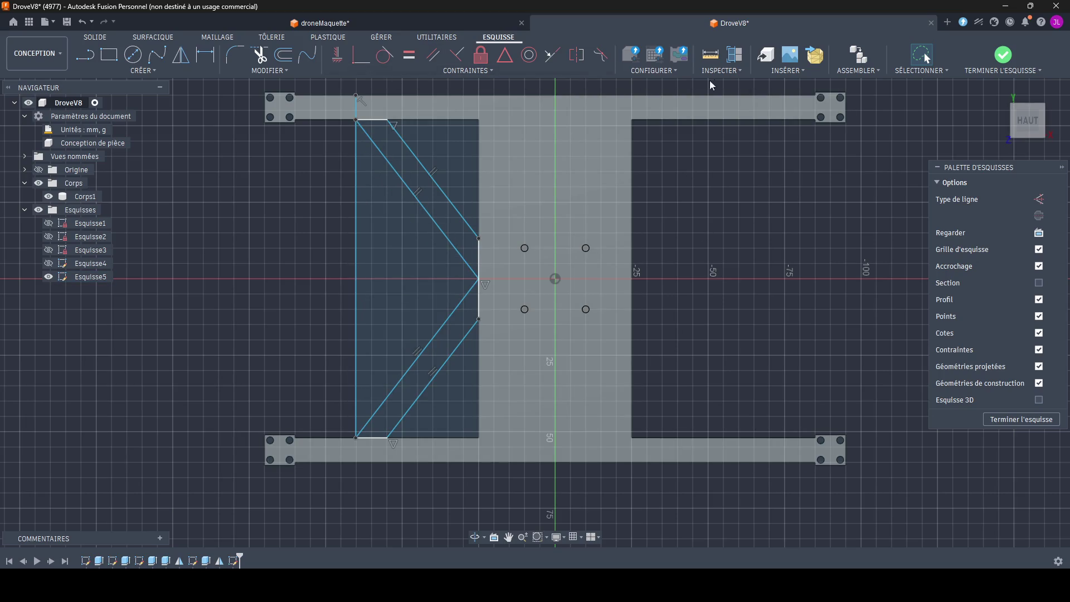
# Step: Measure between the short bottom and short top brace segments
pyautogui.click(710, 56)
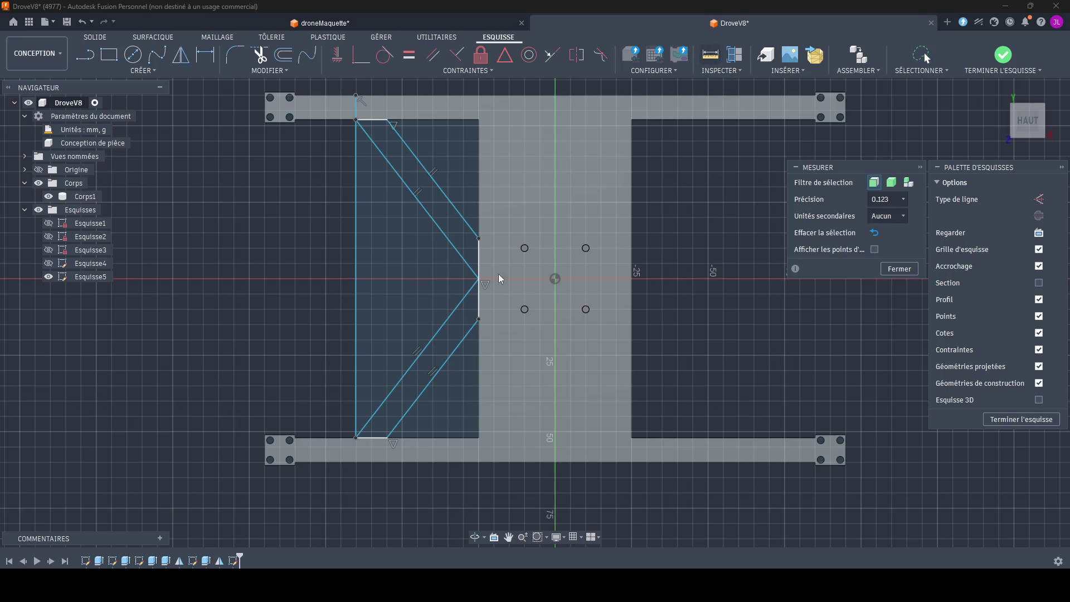
pyautogui.click(372, 437)
pyautogui.click(378, 122)
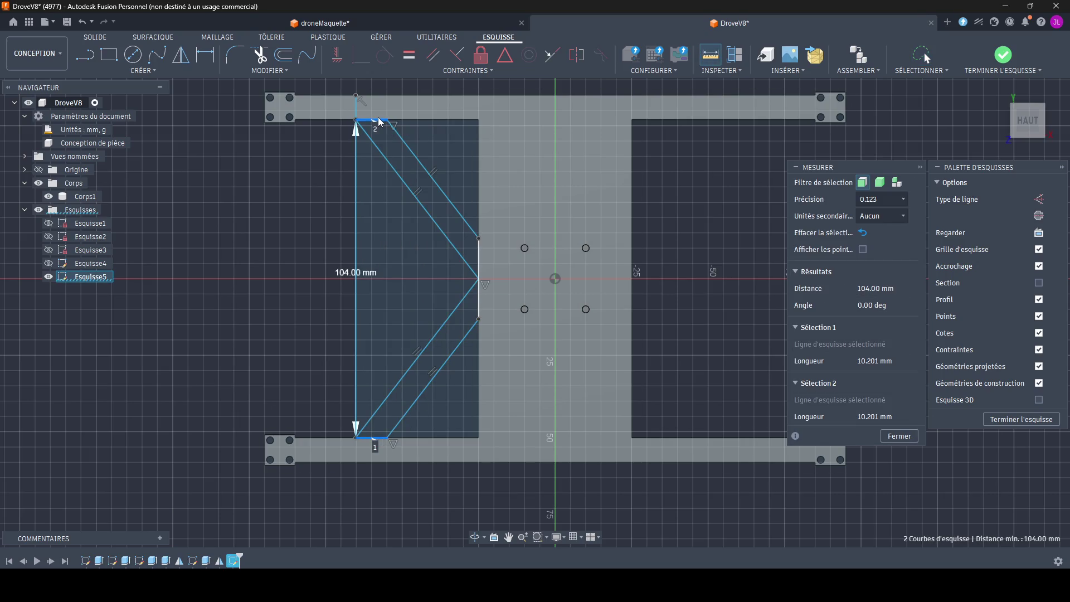
pyautogui.press('Escape')
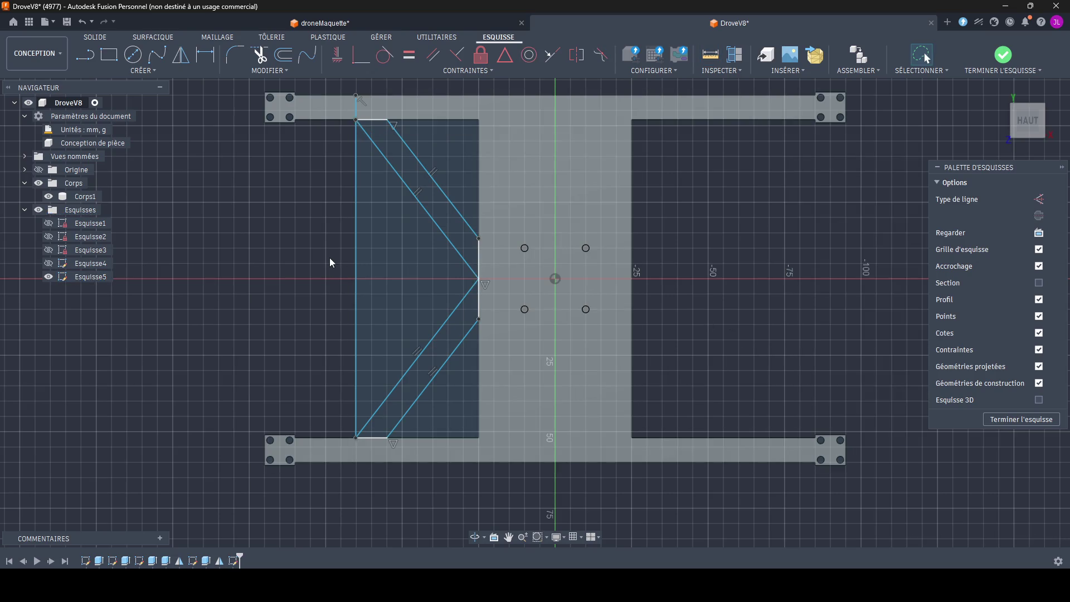
# Step: Select both brace profiles, finish the sketch and extrude them -5 mm joined to the plate
pyautogui.click(448, 339)
pyautogui.keyDown('shift'); pyautogui.click(455, 230); pyautogui.keyUp('shift')
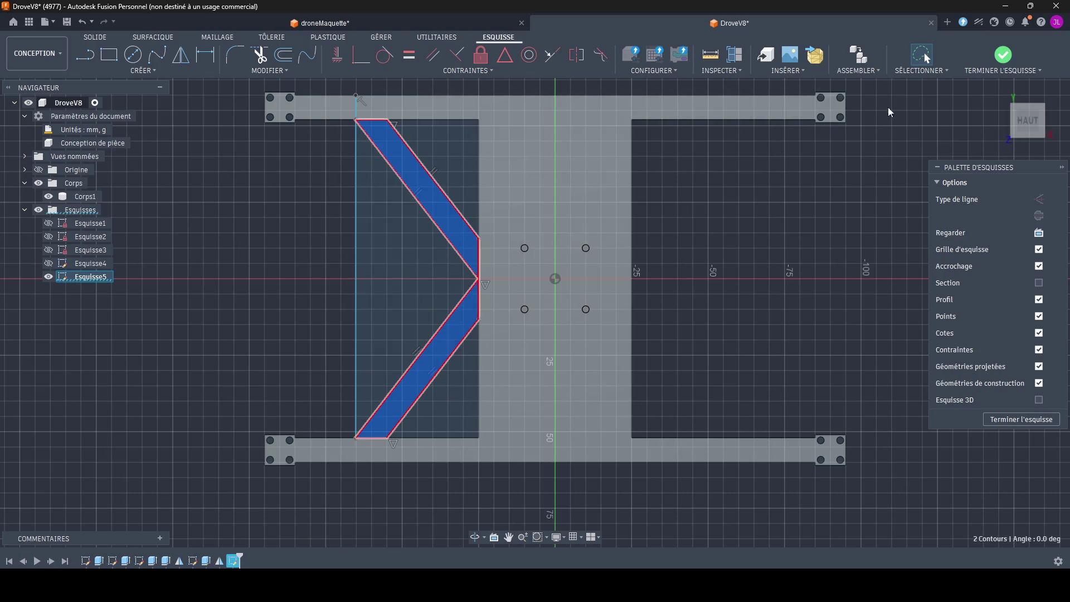
pyautogui.click(1003, 56)
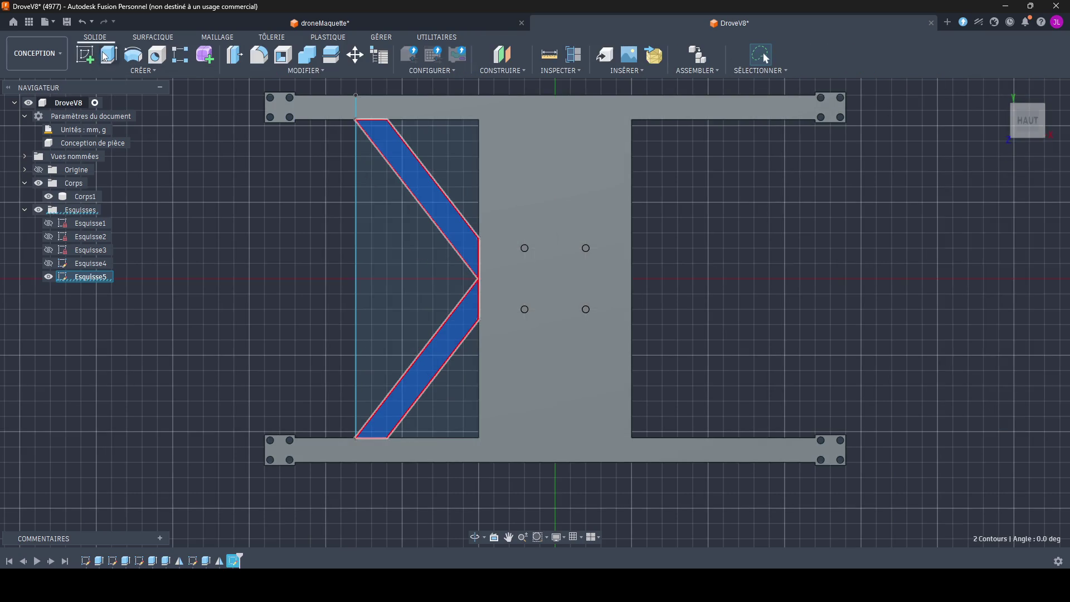
pyautogui.press('e')
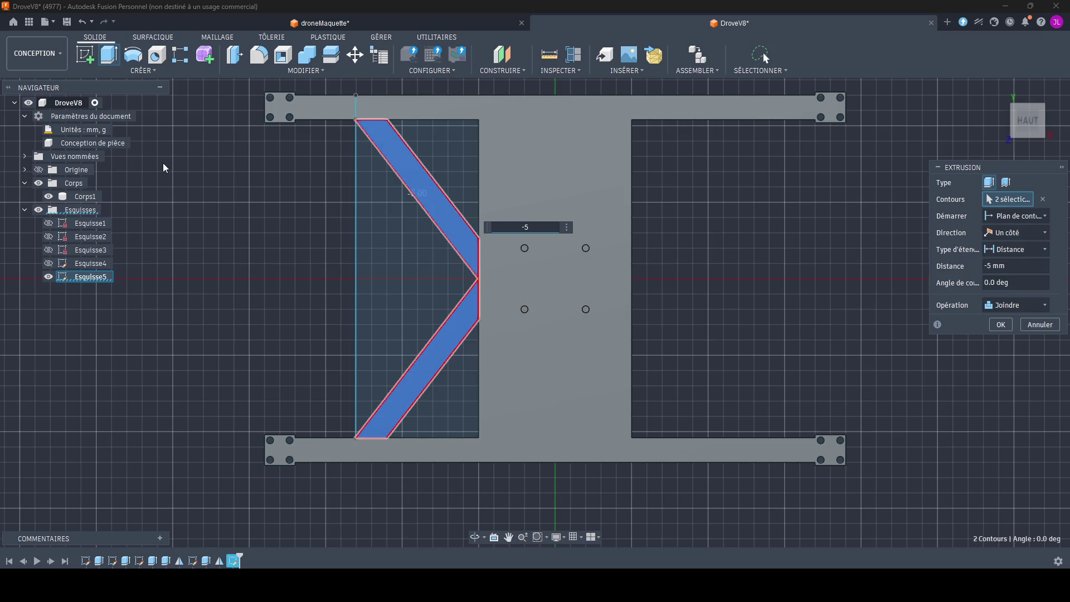
pyautogui.press('Return')
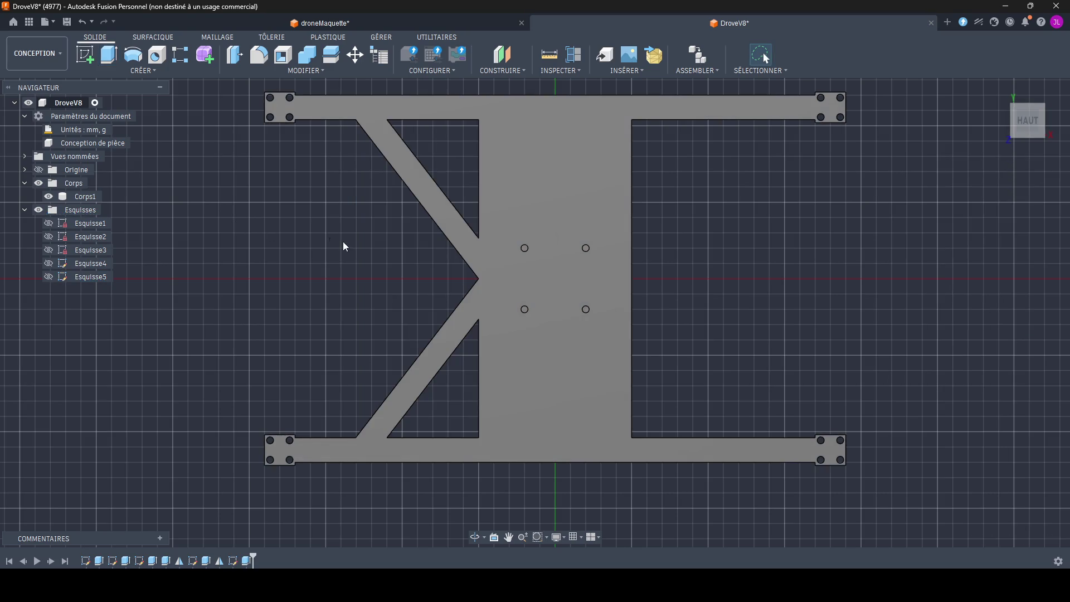
pyautogui.scroll(-1, 348, 415)
pyautogui.scroll(1, 349, 415)
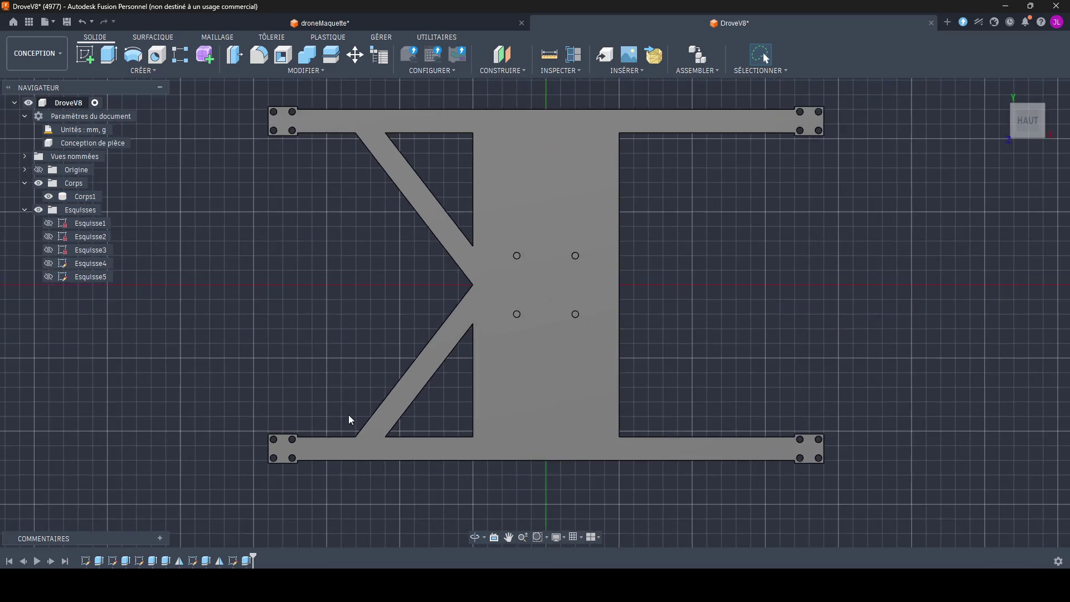
pyautogui.moveTo(349, 415); pyautogui.dragTo(310, 434, button='middle')
pyautogui.click(247, 561)
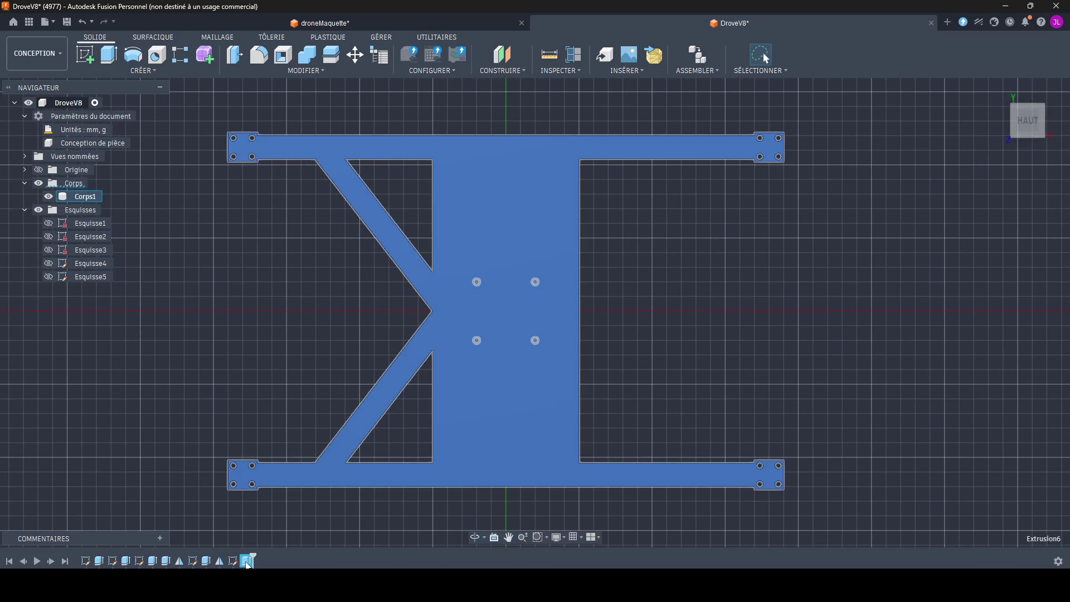
# Step: Mirror Corps1 across a picked plate face with Créer > Symétrie miroir
pyautogui.click(233, 561)
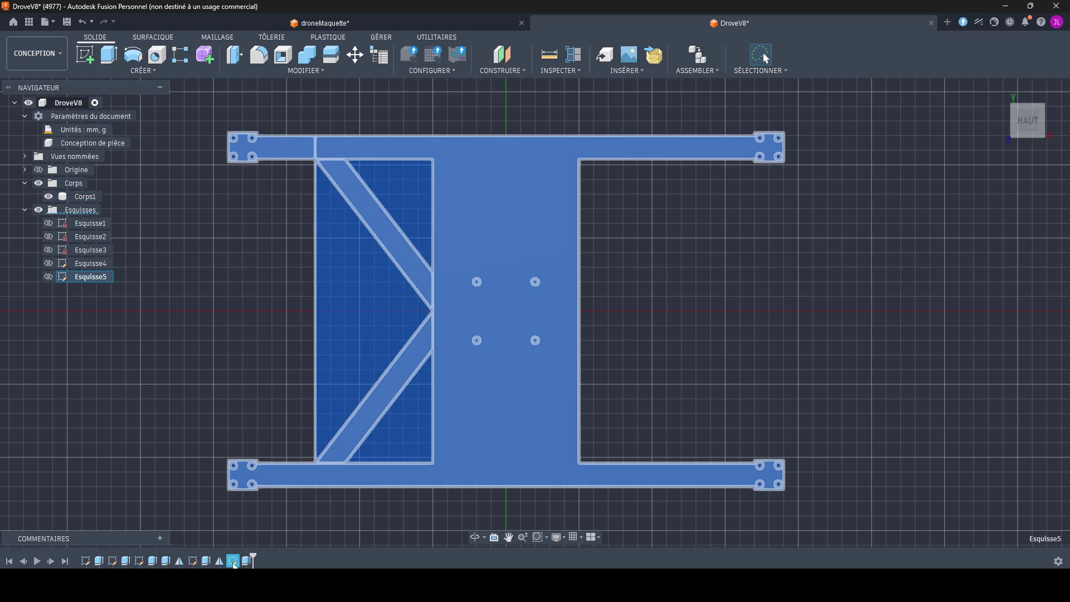
pyautogui.scroll(-2, 250, 348)
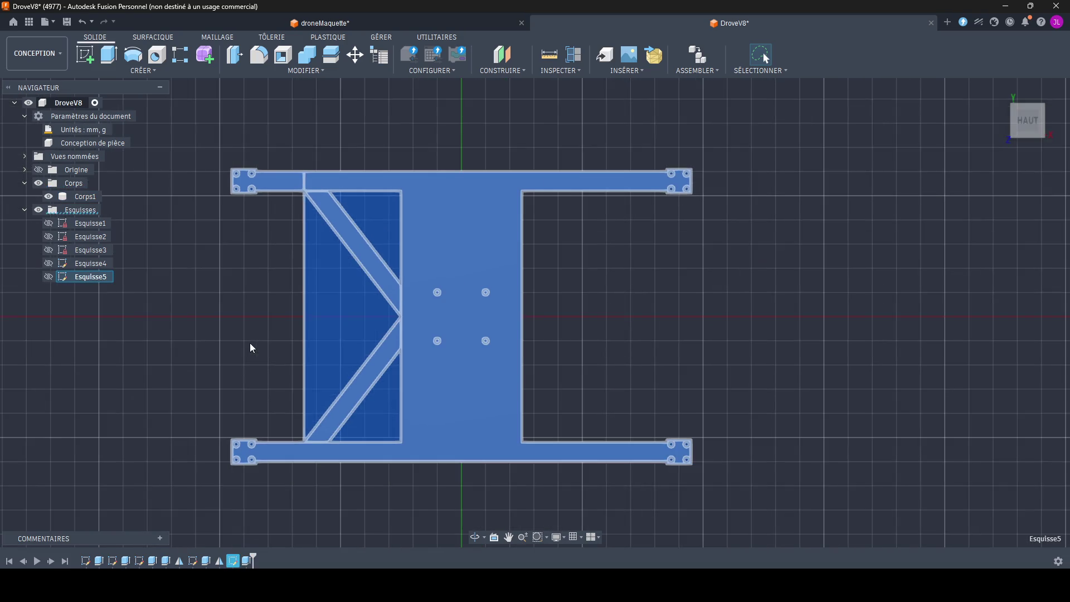
pyautogui.click(157, 73)
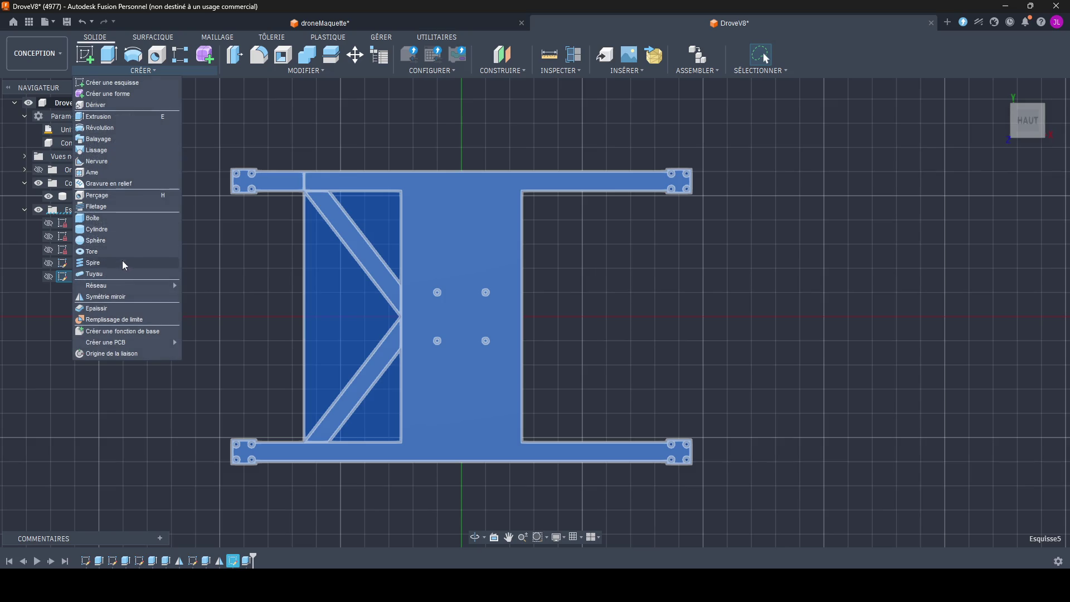
pyautogui.click(105, 300)
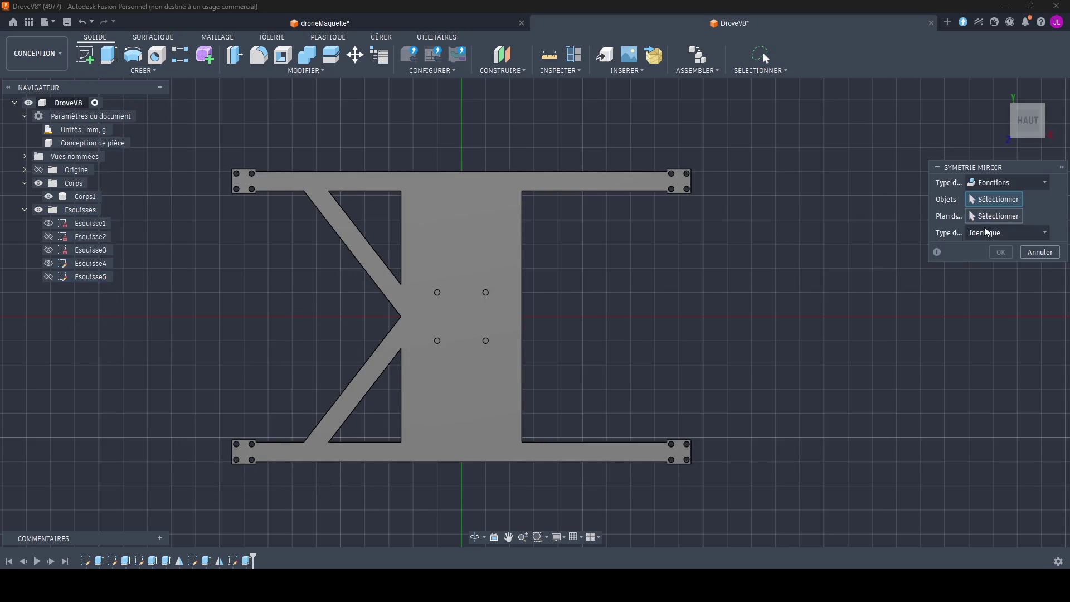
pyautogui.click(359, 394)
pyautogui.click(995, 216)
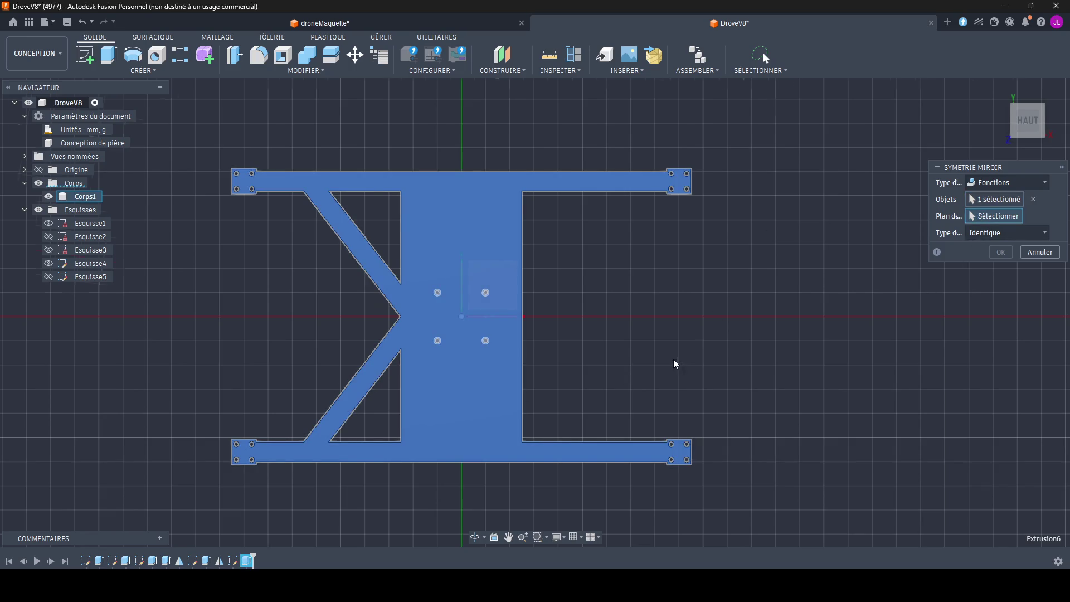
pyautogui.keyDown('shift'); pyautogui.moveTo(674, 364); pyautogui.dragTo(598, 310, button='middle'); pyautogui.keyUp('shift')
pyautogui.click(498, 301)
pyautogui.press('Return')
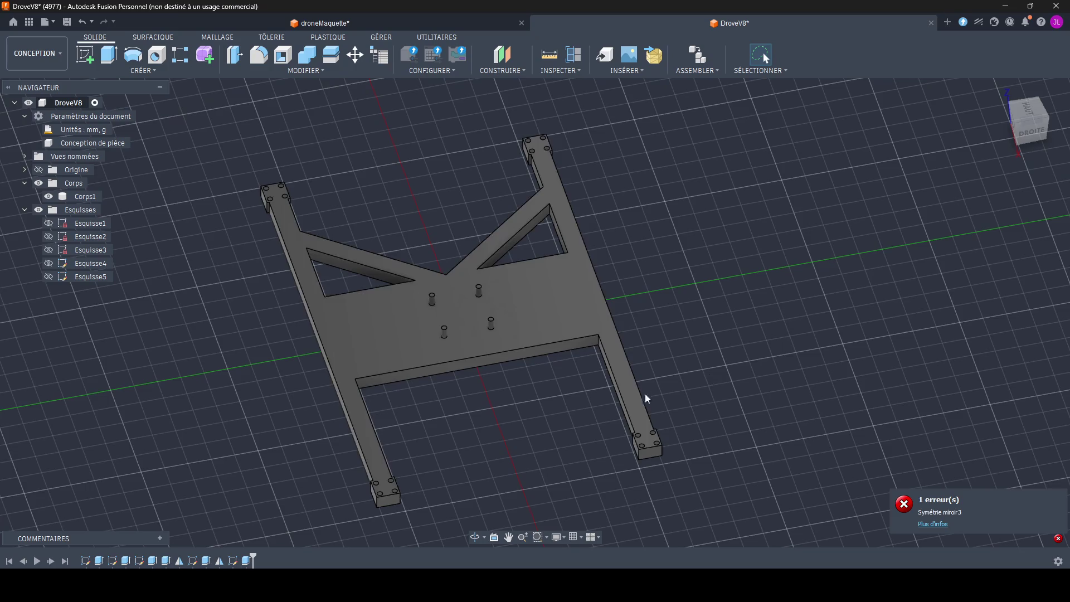
# Step: Inspect the result, read and close the mirror calculation error, then show Esquisse4
pyautogui.keyDown('shift'); pyautogui.moveTo(645, 394); pyautogui.dragTo(535, 385, button='middle'); pyautogui.keyUp('shift')
pyautogui.keyDown('shift'); pyautogui.moveTo(535, 319); pyautogui.dragTo(502, 401, button='middle'); pyautogui.keyUp('shift')
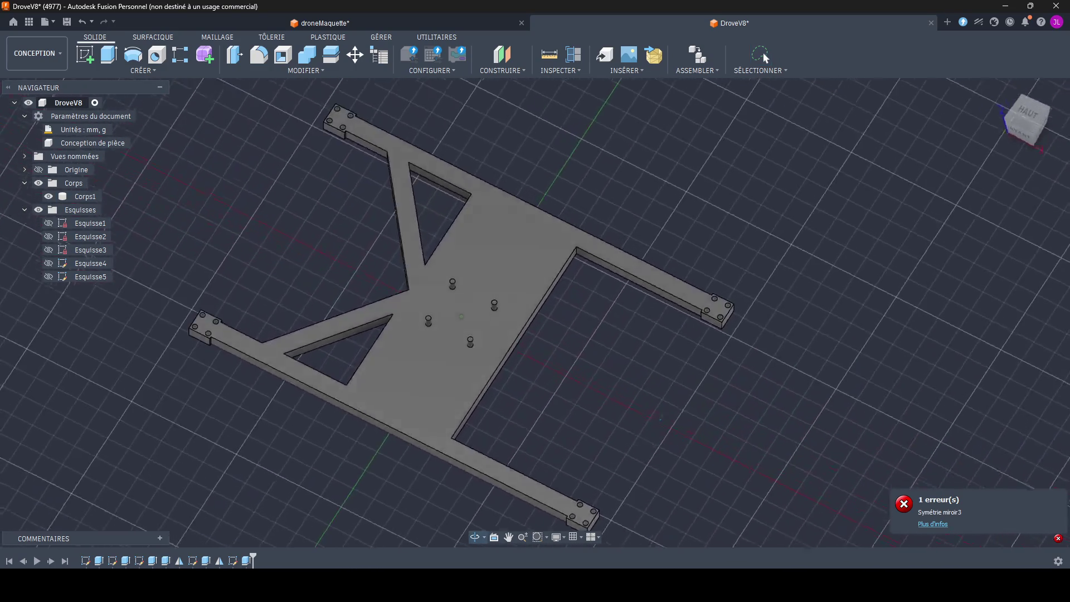
pyautogui.click(936, 525)
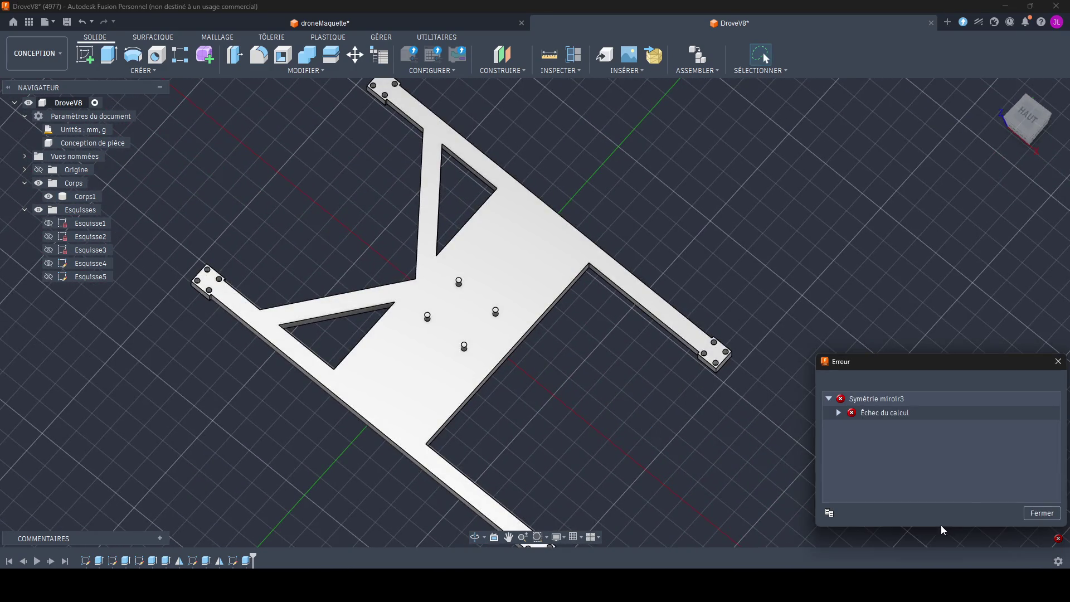
pyautogui.click(846, 413)
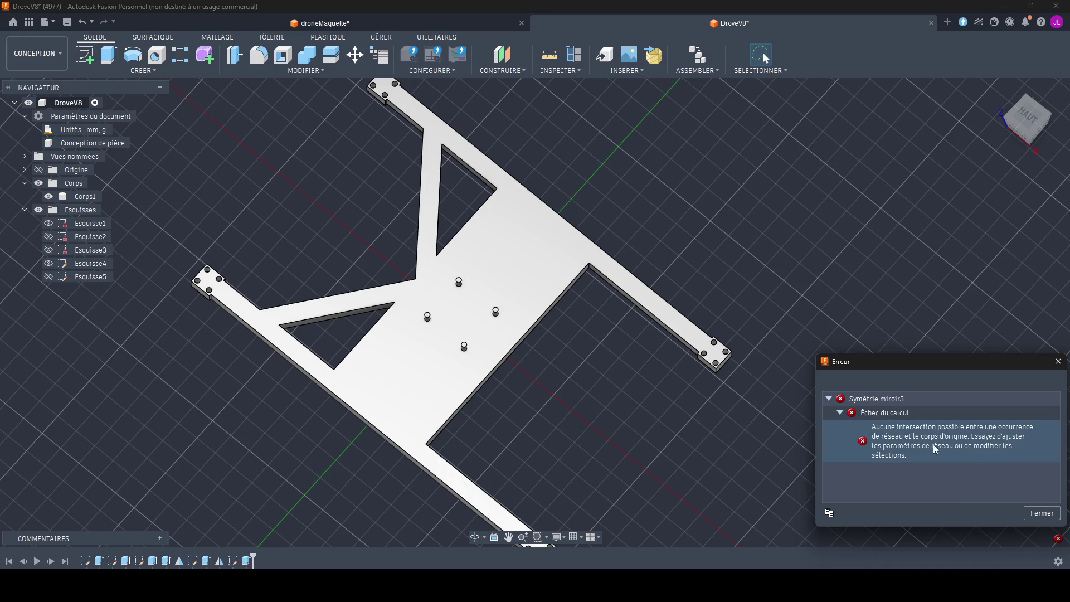
pyautogui.click(1042, 517)
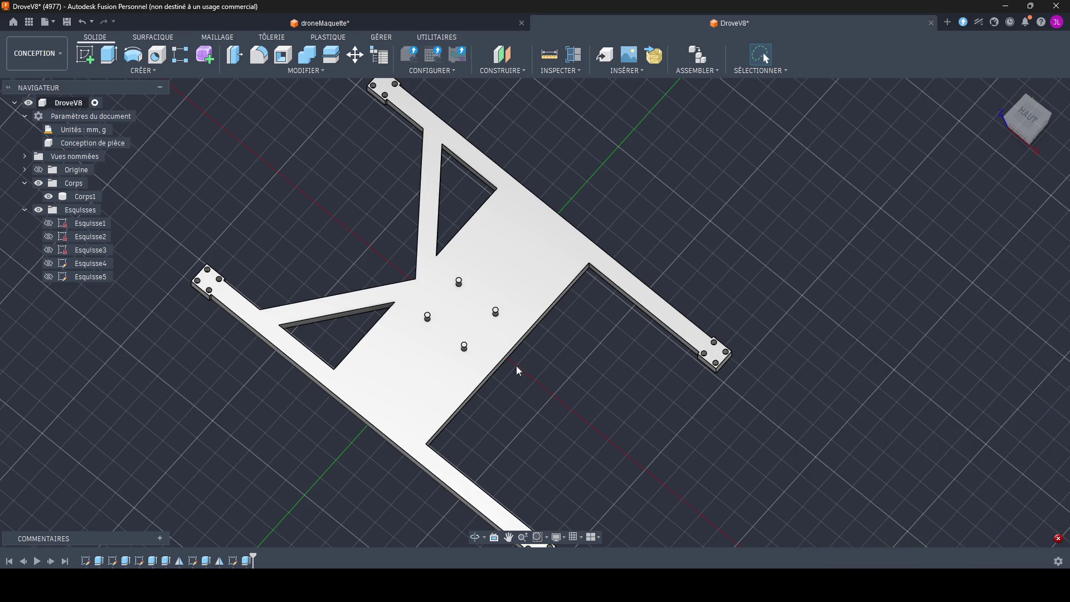
pyautogui.click(50, 265)
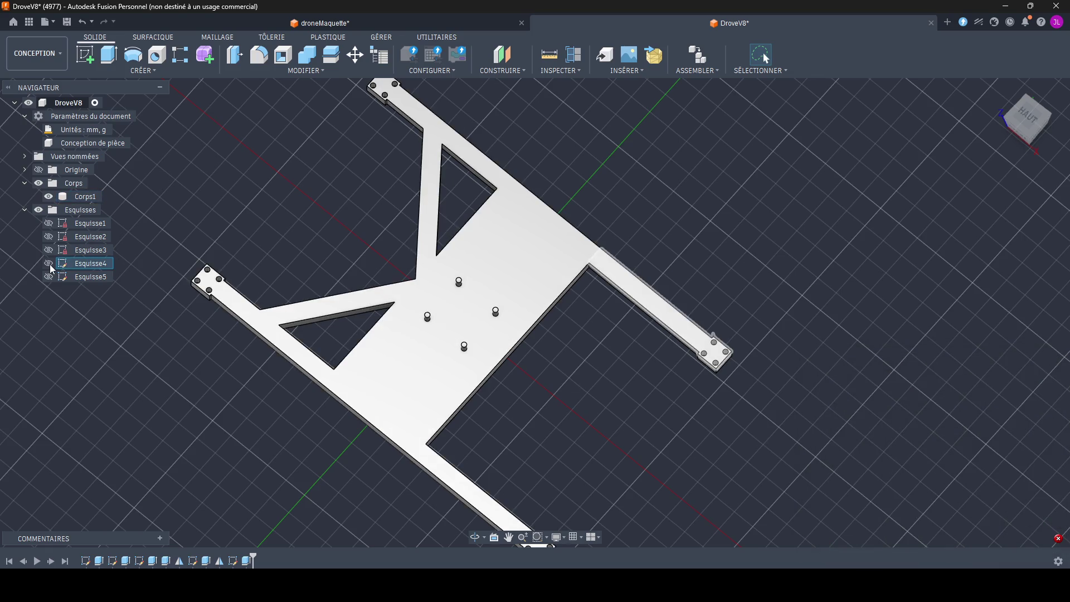
# Step: Show Esquisse5 and retry mirroring Corps1 across the centre plane
pyautogui.click(49, 276)
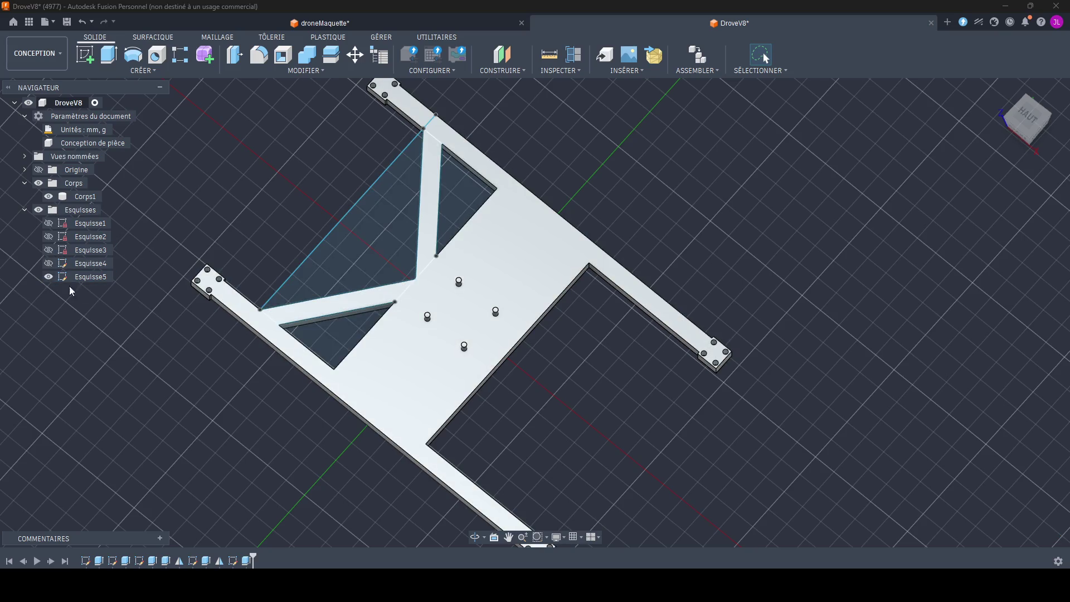
pyautogui.click(334, 302)
pyautogui.keyDown('ctrl'); pyautogui.click(434, 235); pyautogui.keyUp('ctrl')
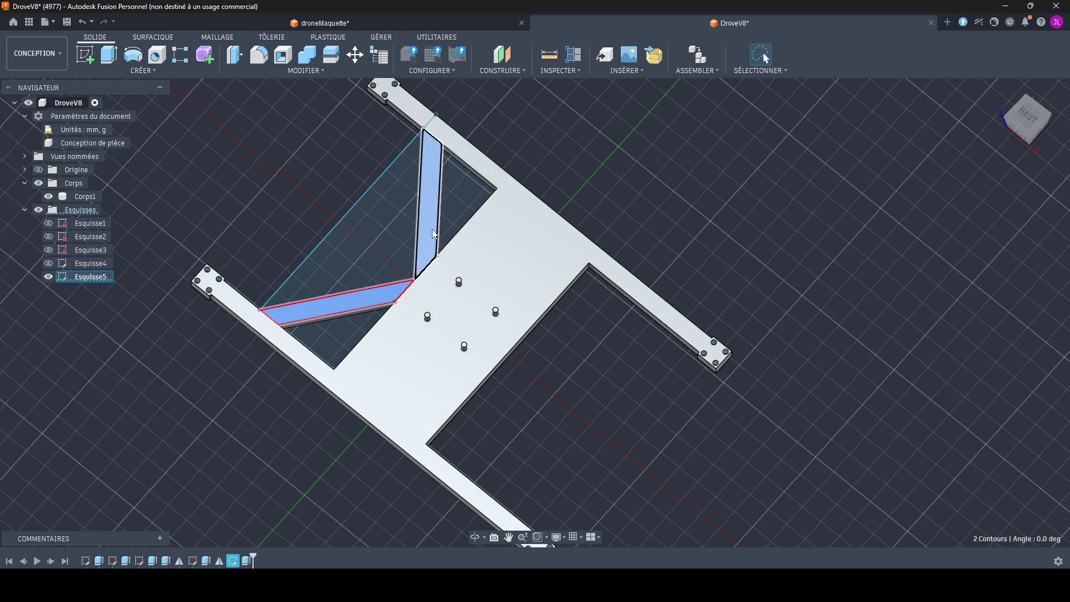
pyautogui.keyDown('shift'); pyautogui.moveTo(433, 234); pyautogui.dragTo(137, 190, button='middle'); pyautogui.keyUp('shift')
pyautogui.click(147, 72)
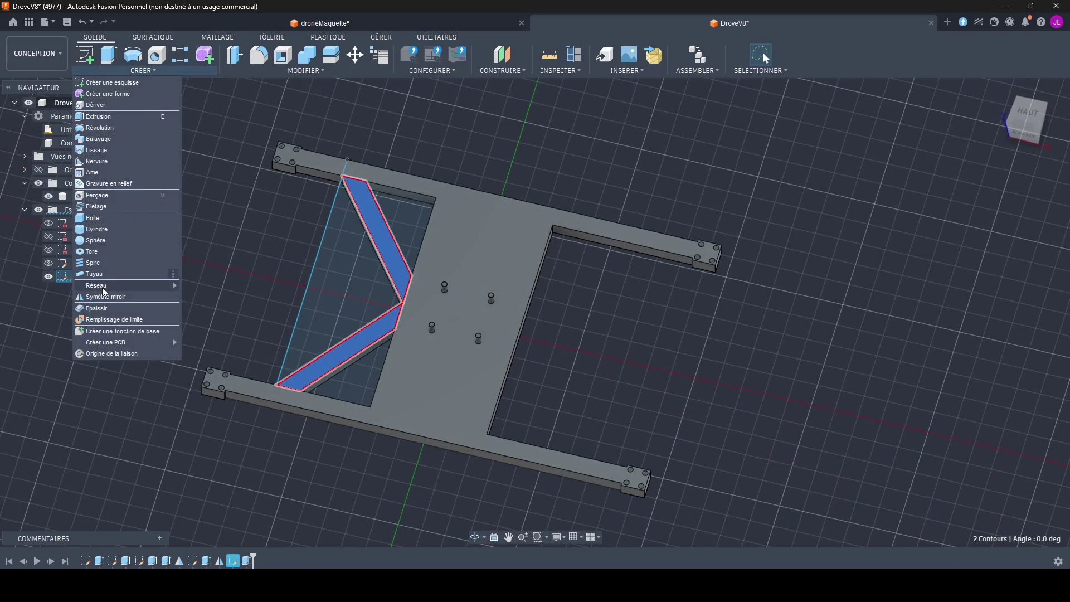
pyautogui.click(100, 289)
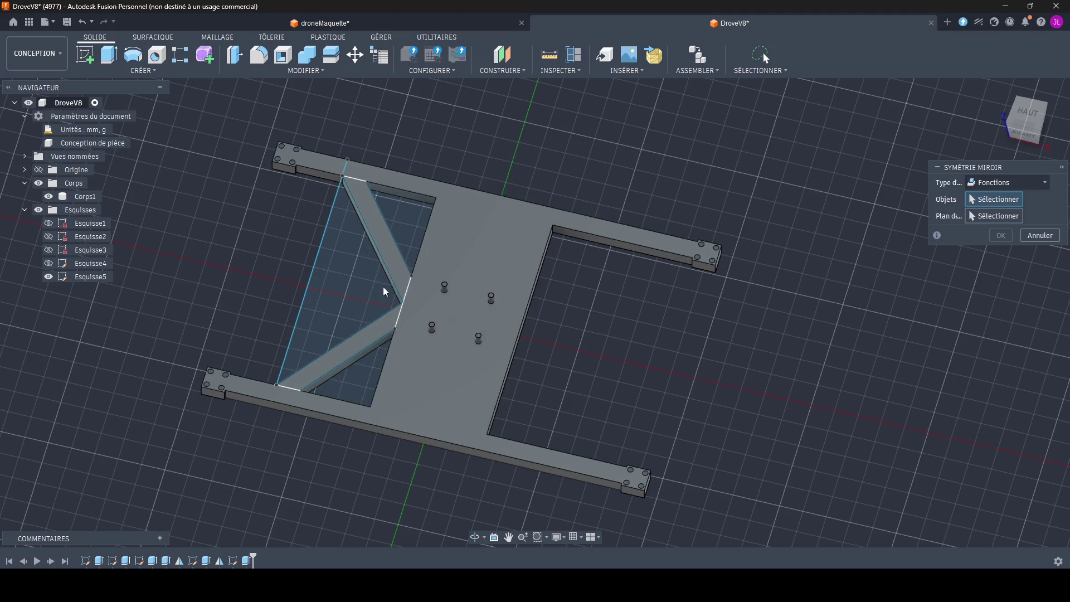
pyautogui.click(48, 199)
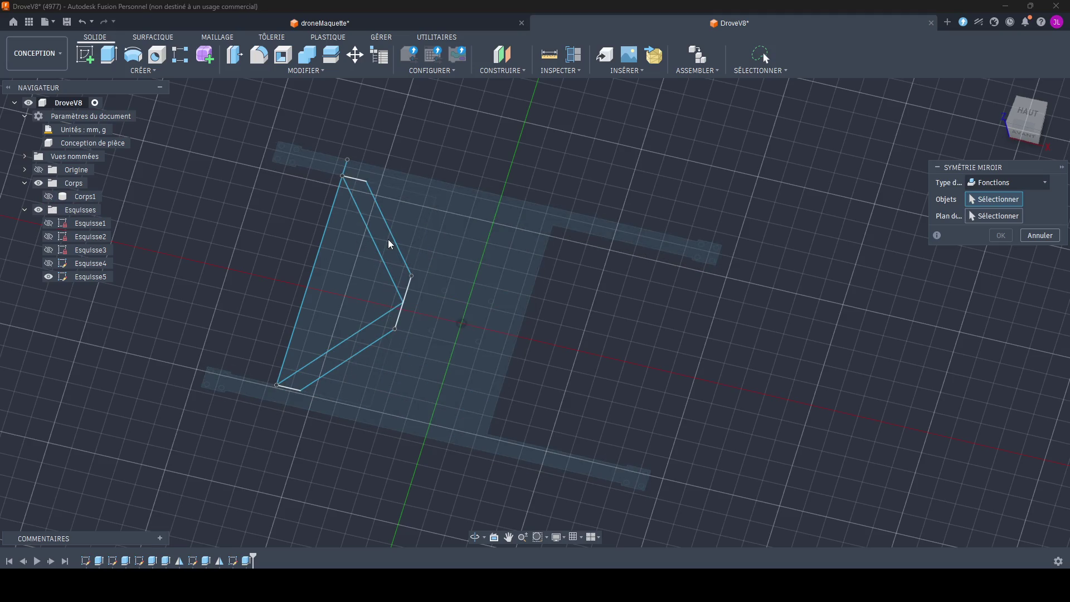
pyautogui.click(50, 198)
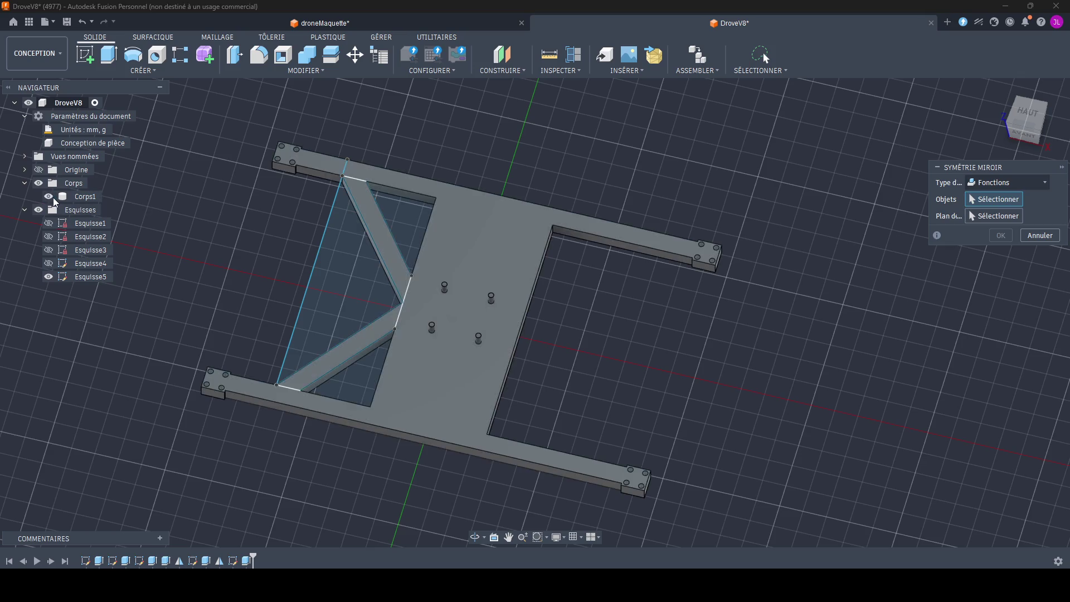
pyautogui.click(389, 262)
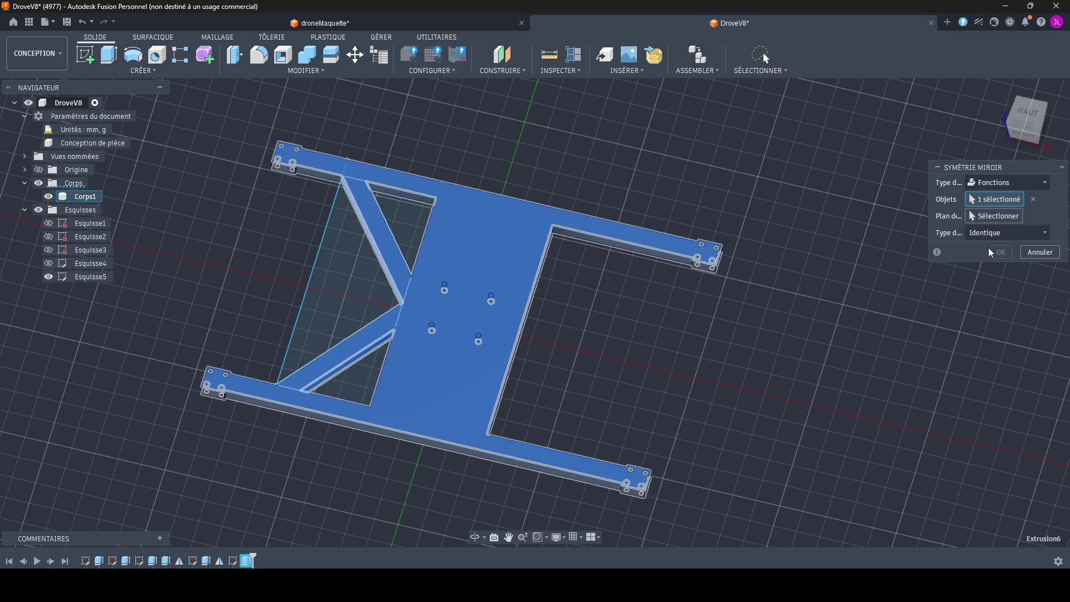
pyautogui.moveTo(391, 262)
pyautogui.keyDown('shift'); pyautogui.mouseDown(button='middle')
pyautogui.moveTo(435, 285)
pyautogui.moveTo(451, 276)
pyautogui.mouseUp(button='middle'); pyautogui.keyUp('shift')
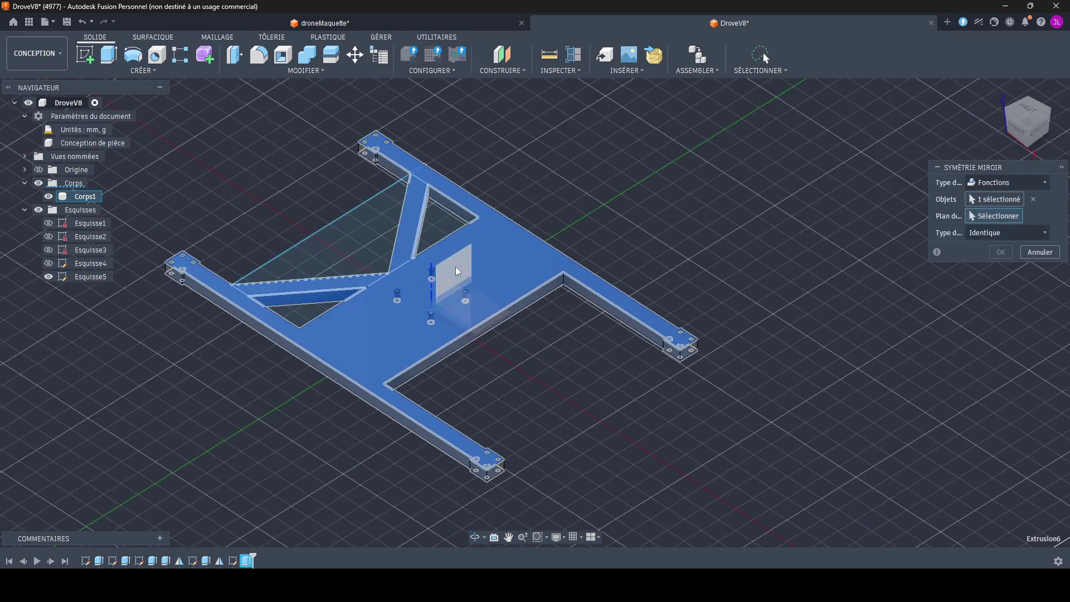
pyautogui.click(452, 276)
pyautogui.click(998, 252)
# Step: Orbit to check the frame, then hide the diagonal-brace sketch Esquisse5
pyautogui.moveTo(614, 365)
pyautogui.keyDown('shift'); pyautogui.mouseDown(button='middle')
pyautogui.moveTo(473, 408)
pyautogui.moveTo(477, 374)
pyautogui.mouseUp(button='middle'); pyautogui.keyUp('shift')
pyautogui.scroll(5, 476, 373)
pyautogui.scroll(3, 469, 376)
pyautogui.scroll(2, 452, 375)
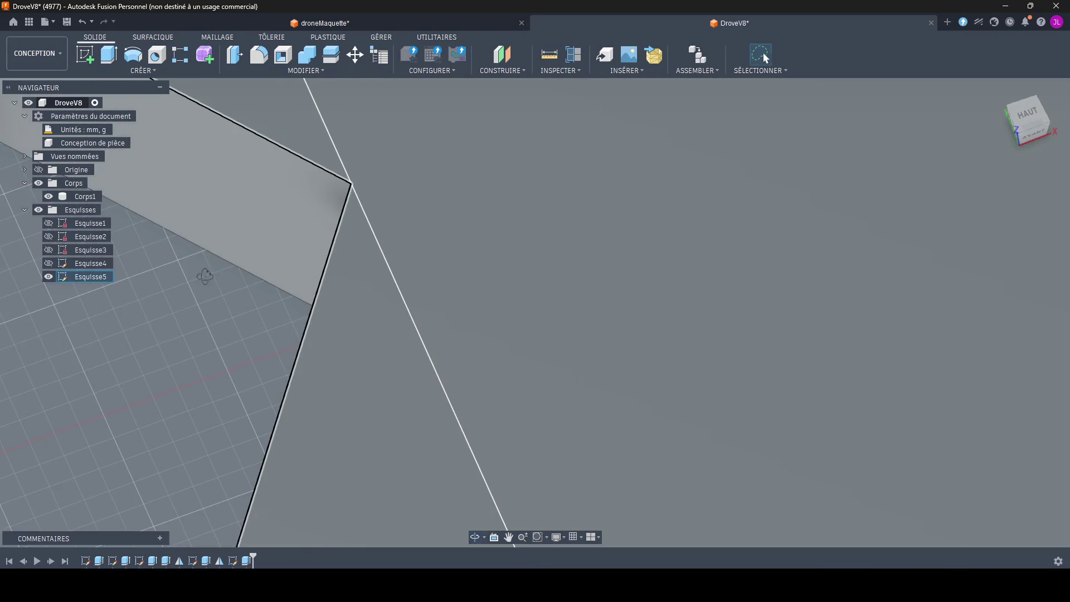
pyautogui.keyDown('shift'); pyautogui.moveTo(205, 277); pyautogui.dragTo(186, 287, button='middle'); pyautogui.keyUp('shift')
pyautogui.scroll(-3, 401, 306)
pyautogui.scroll(-4, 441, 321)
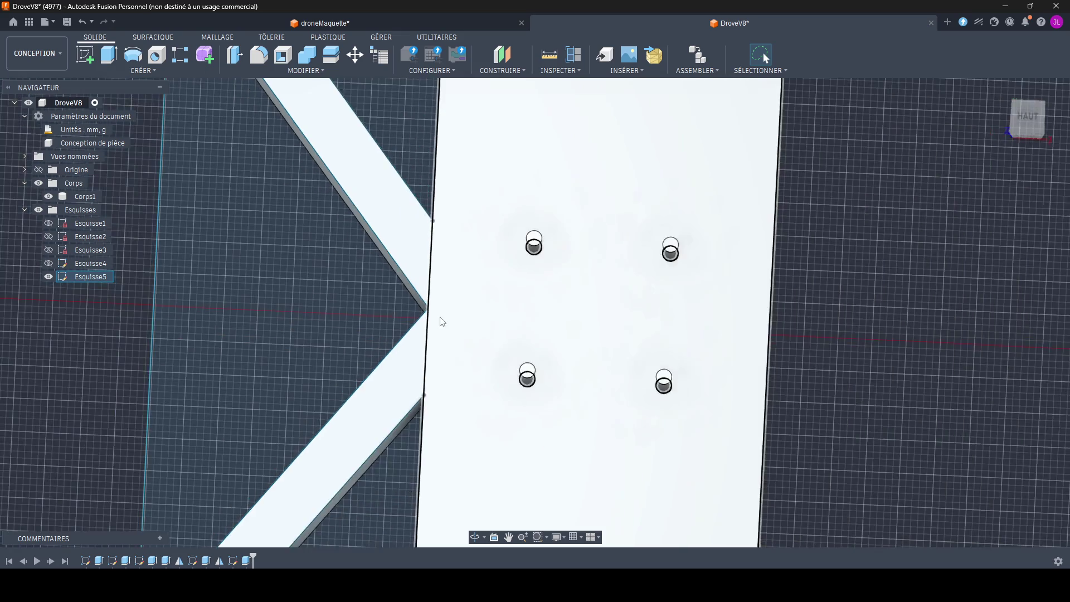
pyautogui.scroll(-3, 441, 321)
pyautogui.keyDown('shift'); pyautogui.moveTo(441, 321); pyautogui.dragTo(298, 369, button='middle'); pyautogui.keyUp('shift')
pyautogui.scroll(4, 298, 369)
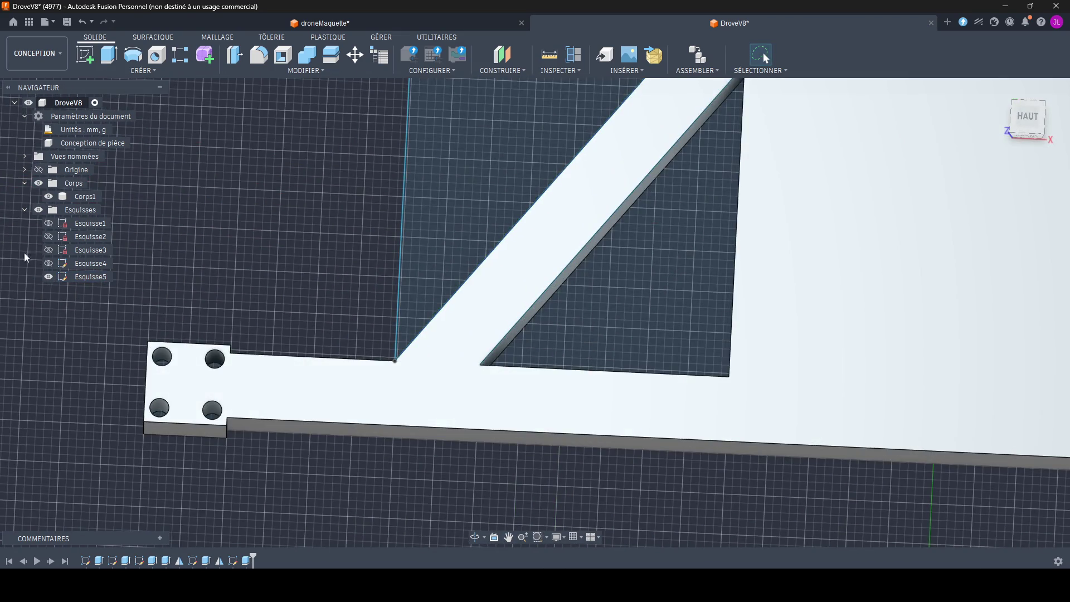
pyautogui.click(48, 277)
pyautogui.scroll(-4, 108, 312)
pyautogui.scroll(-3, 334, 385)
pyautogui.scroll(4, 335, 391)
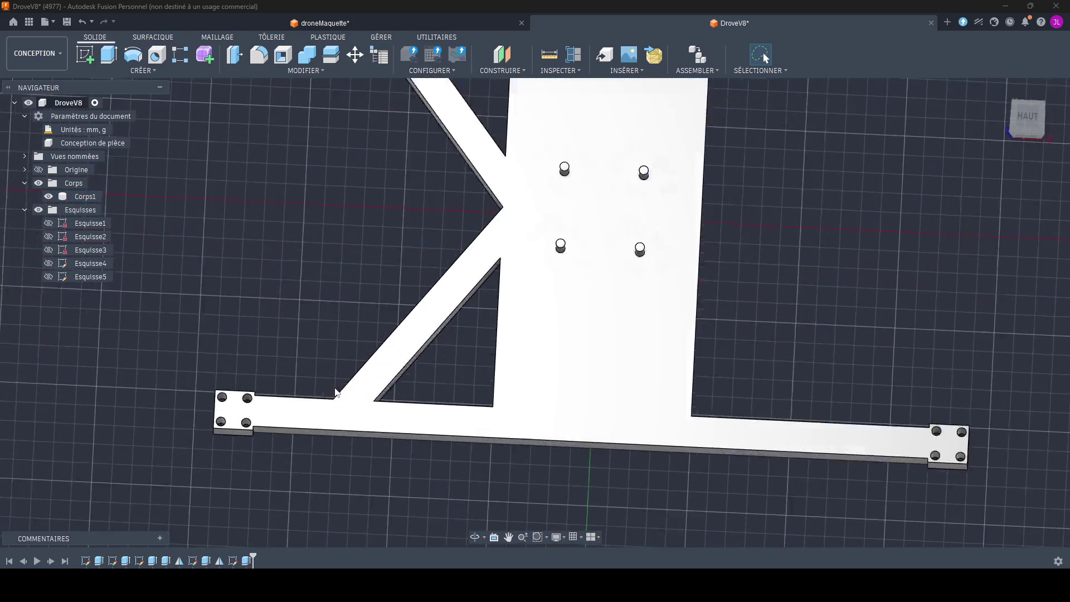
pyautogui.scroll(-3, 336, 392)
pyautogui.scroll(-2, 329, 387)
pyautogui.keyDown('shift'); pyautogui.moveTo(329, 387); pyautogui.dragTo(361, 338, button='middle'); pyautogui.keyUp('shift')
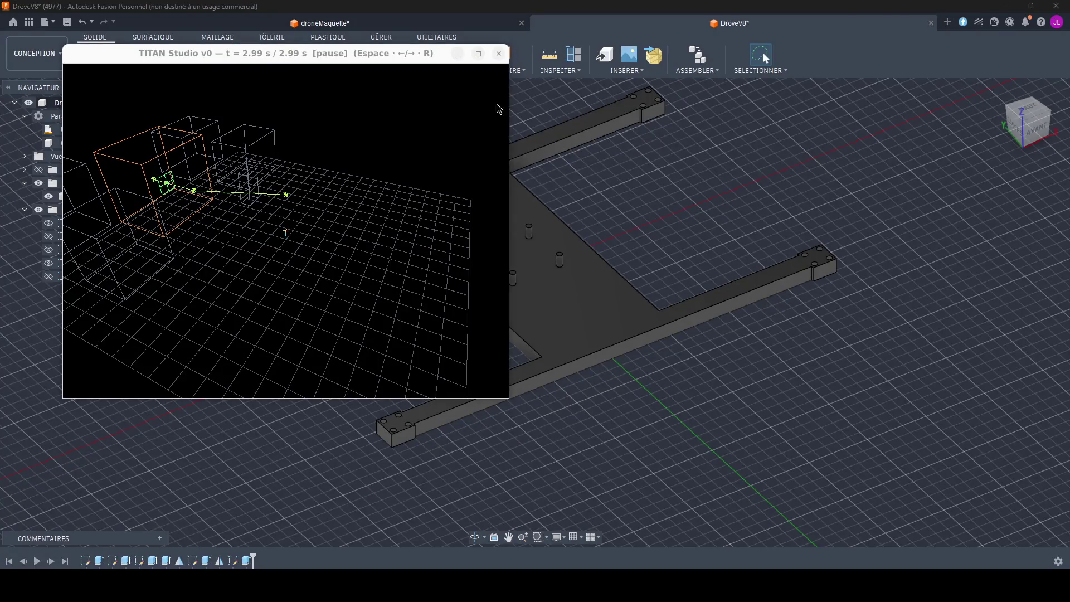
pyautogui.scroll(5, 294, 228)
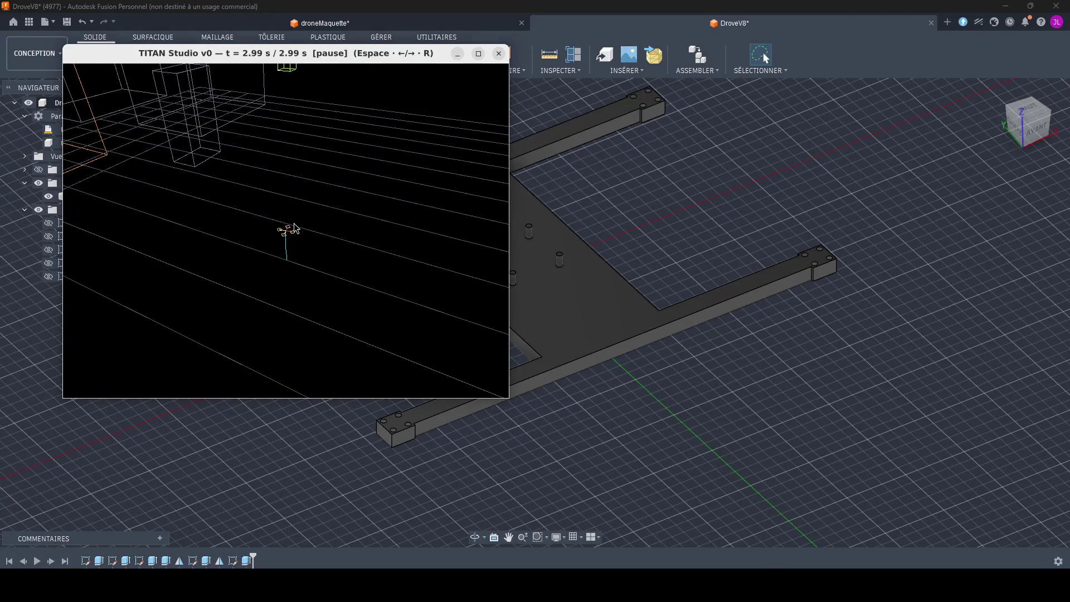
# Step: Orbit the drone replay, step it back twice with Left arrow, then close the viewer
pyautogui.moveTo(300, 230)
pyautogui.mouseDown()
pyautogui.moveTo(107, 224)
pyautogui.moveTo(247, 275)
pyautogui.mouseUp()
pyautogui.press('Left')
pyautogui.press('Left')
pyautogui.press('Left')
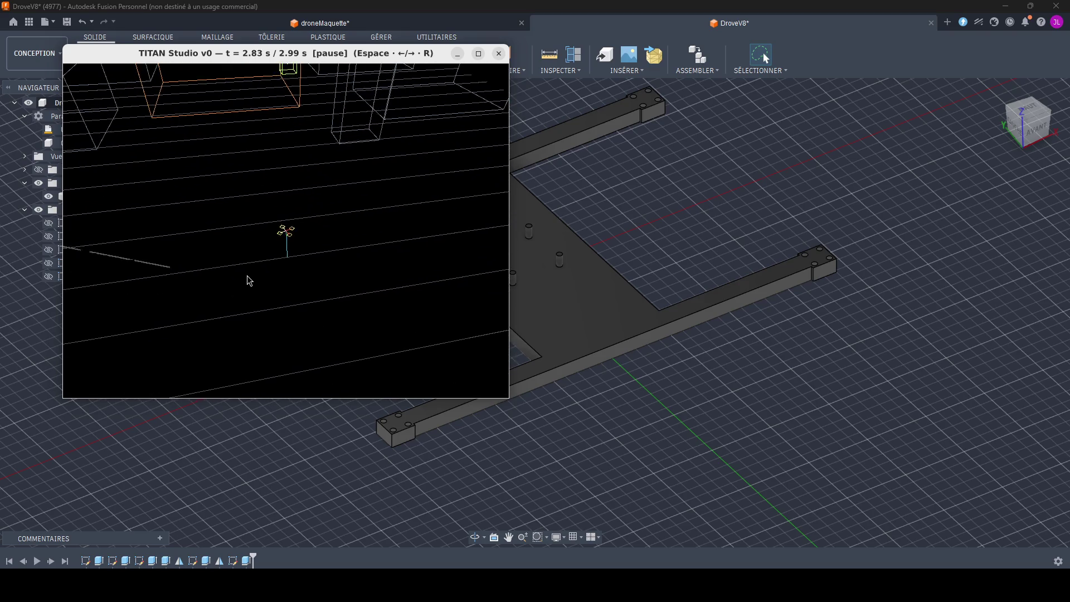
pyautogui.press('Left')
pyautogui.press('Left')
pyautogui.press('Left')
pyautogui.press('Left')
pyautogui.press('Left')
pyautogui.press('Left')
pyautogui.press('Left')
pyautogui.press('Left')
pyautogui.press('Left')
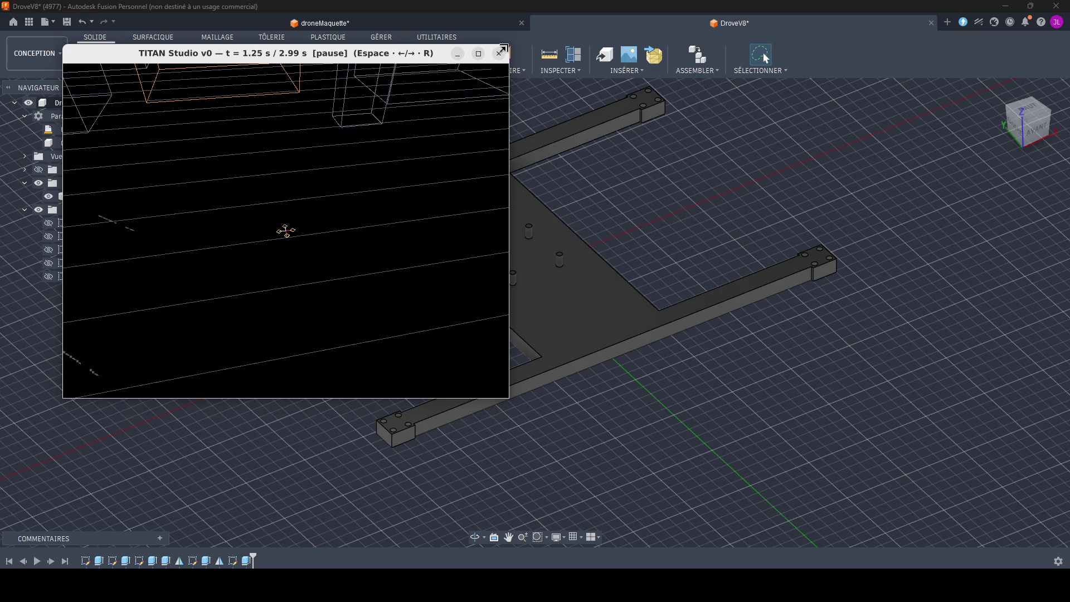
pyautogui.click(499, 53)
# Step: Switch to Terminal, clear the shell pane and refocus the coding agent's pane
pyautogui.hotkey('alt', 'Tab')
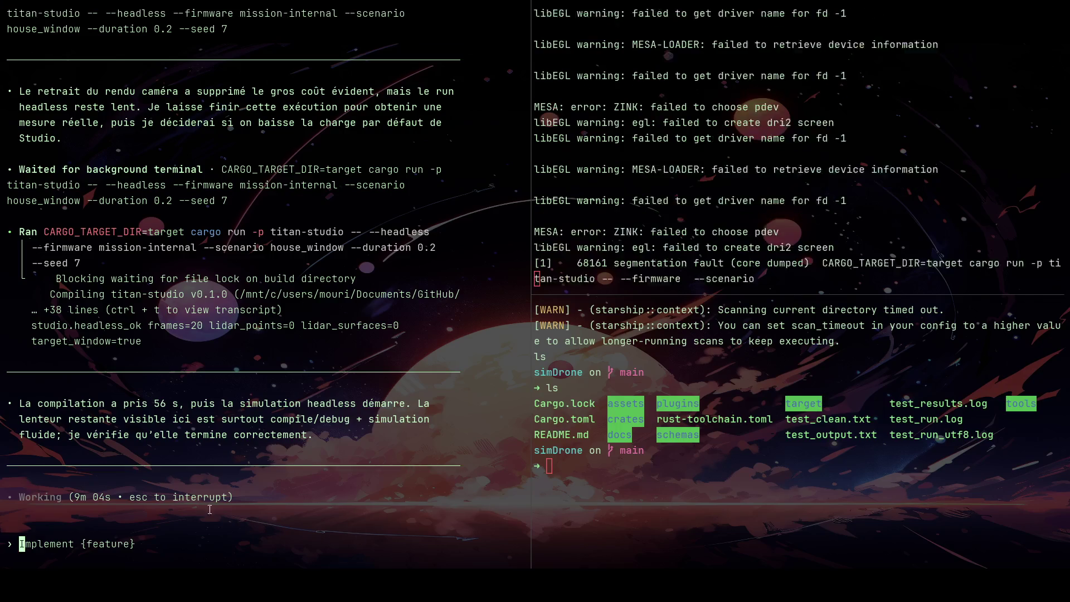
pyautogui.hotkey('alt', 'Right')
pyautogui.write('clear')
pyautogui.press('Return')
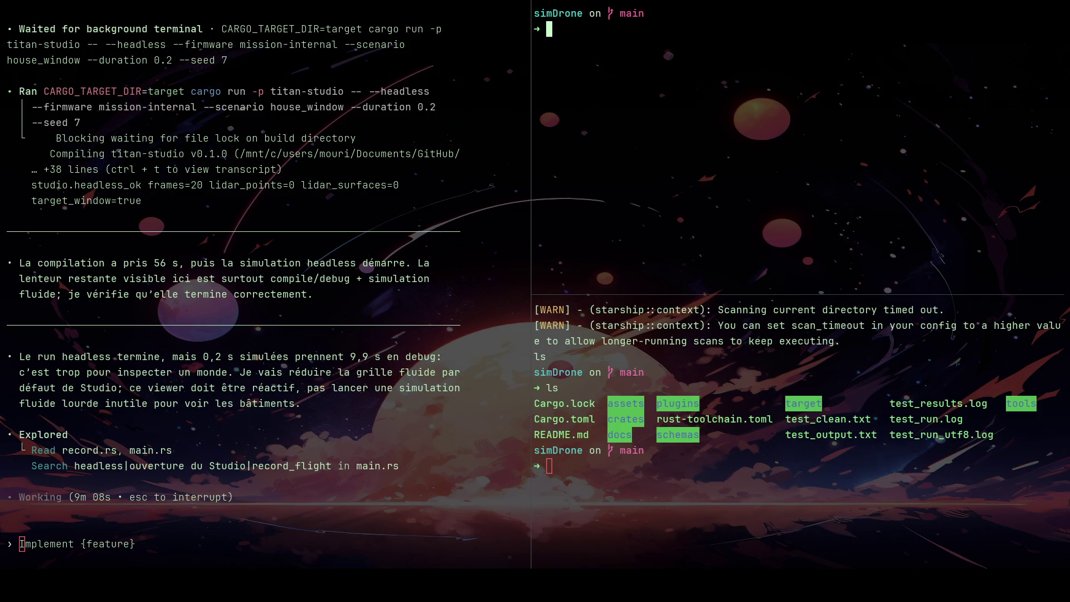
pyautogui.click(369, 406)
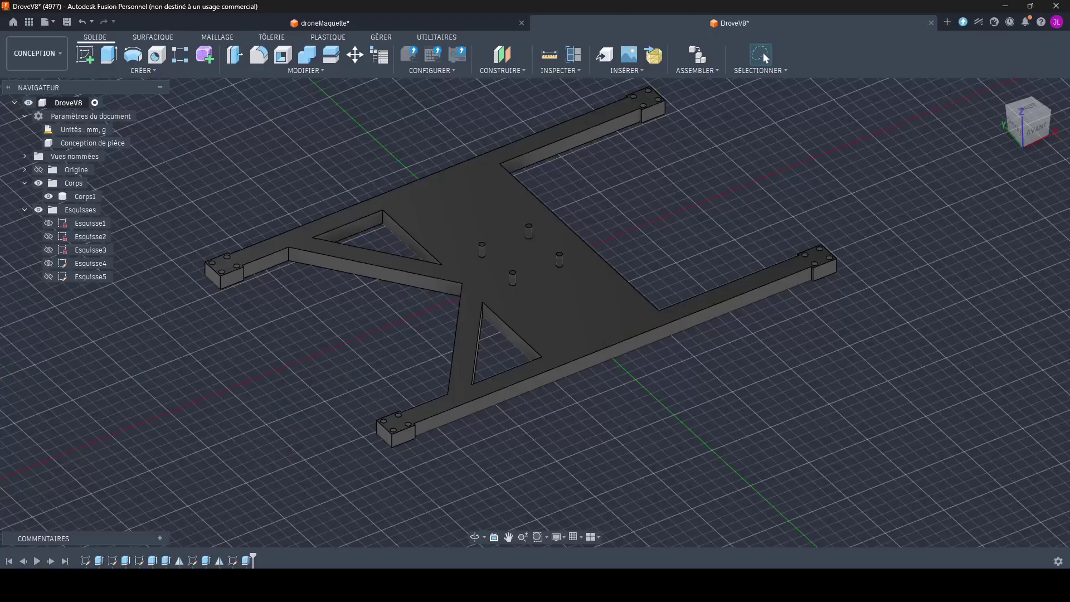
# Step: Review the frame from new angles, then bring up the last extrusion feature's actions
pyautogui.keyDown('shift'); pyautogui.moveTo(797, 450); pyautogui.dragTo(688, 437, button='middle'); pyautogui.keyUp('shift')
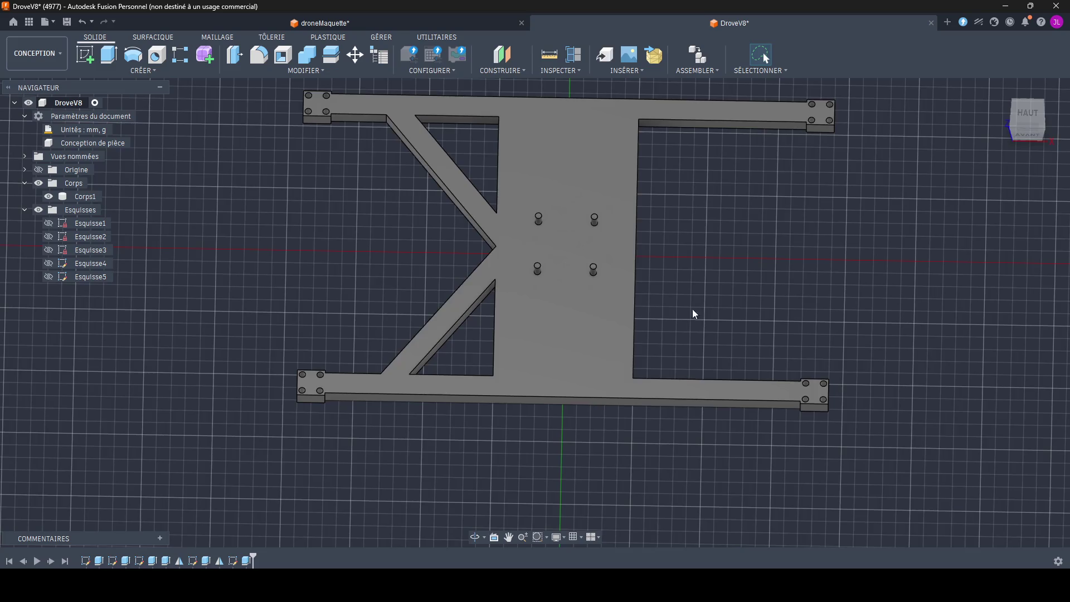
pyautogui.scroll(2, 689, 338)
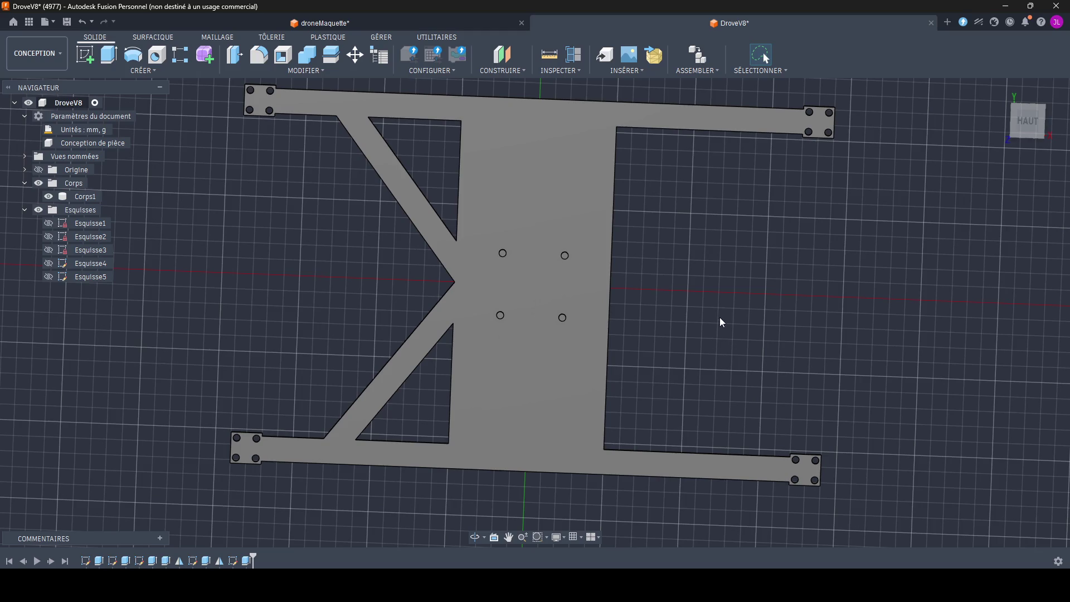
pyautogui.press('F6')
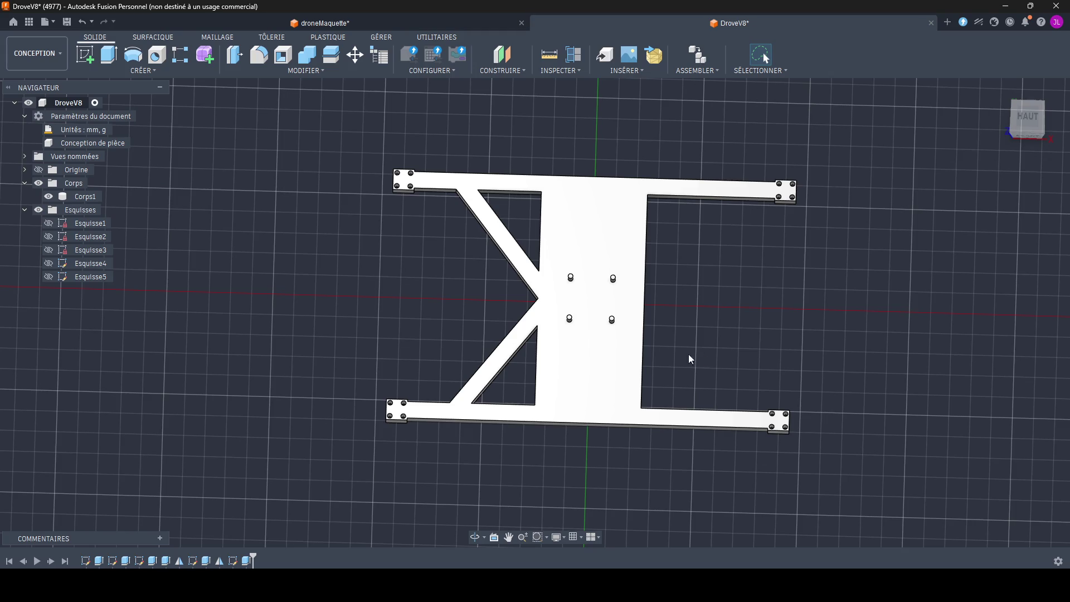
pyautogui.rightClick(247, 562)
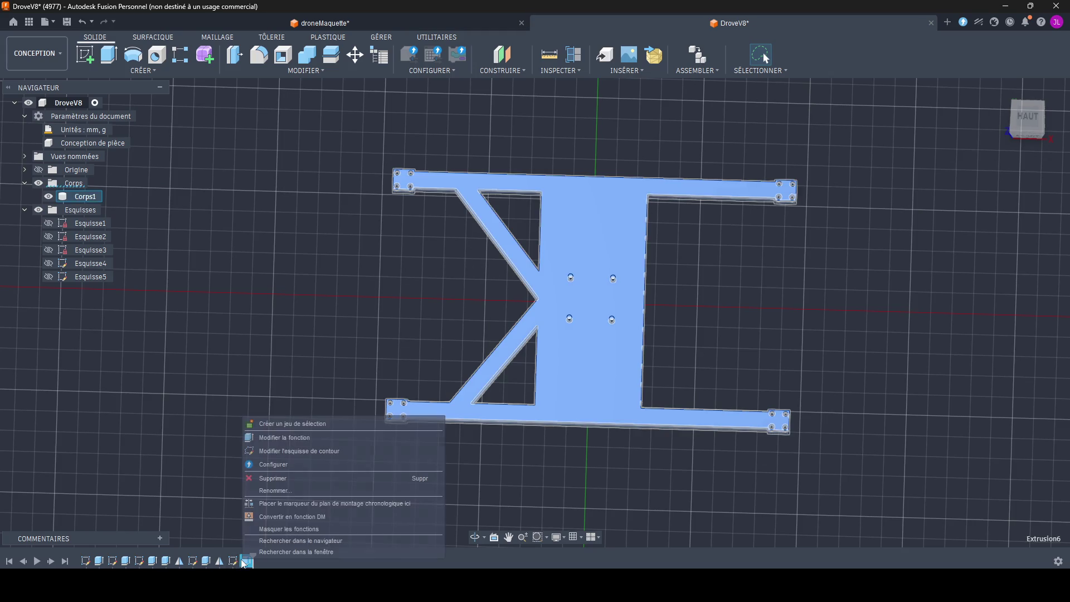
pyautogui.click(310, 439)
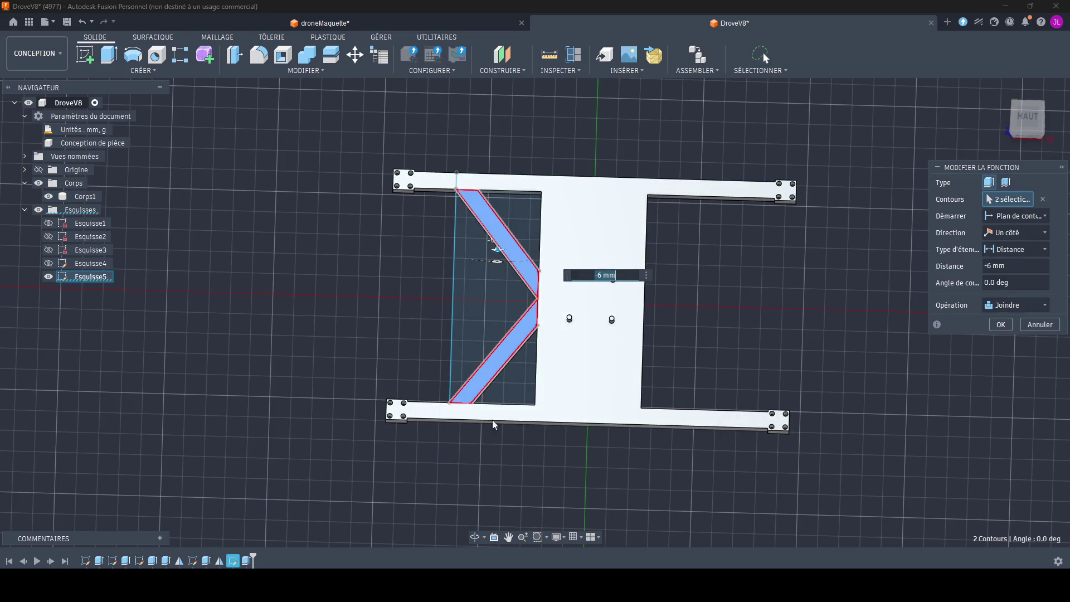
pyautogui.click(1039, 219)
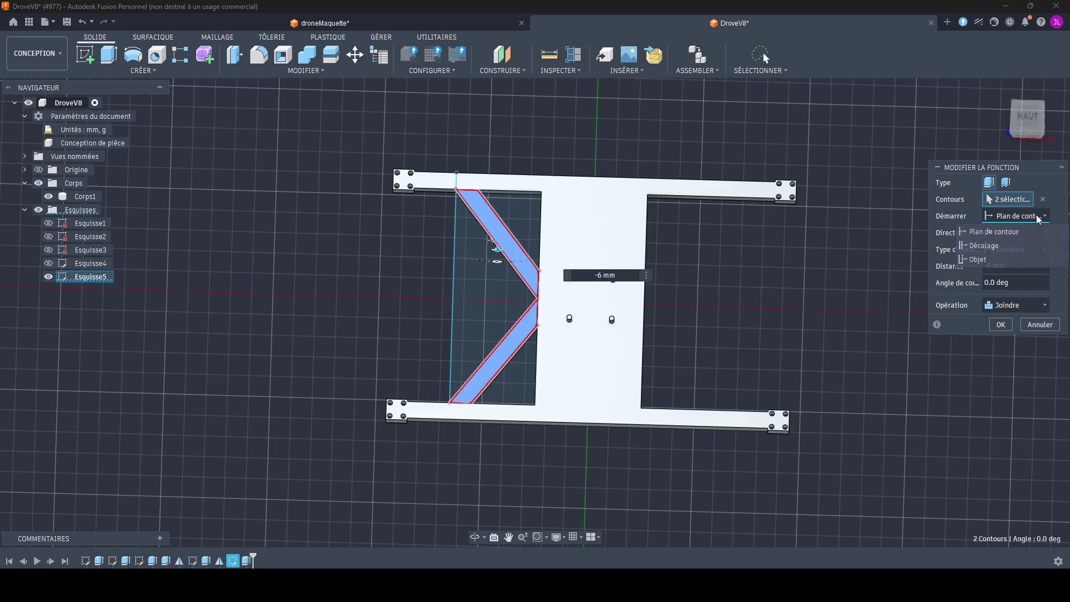
pyautogui.click(1028, 246)
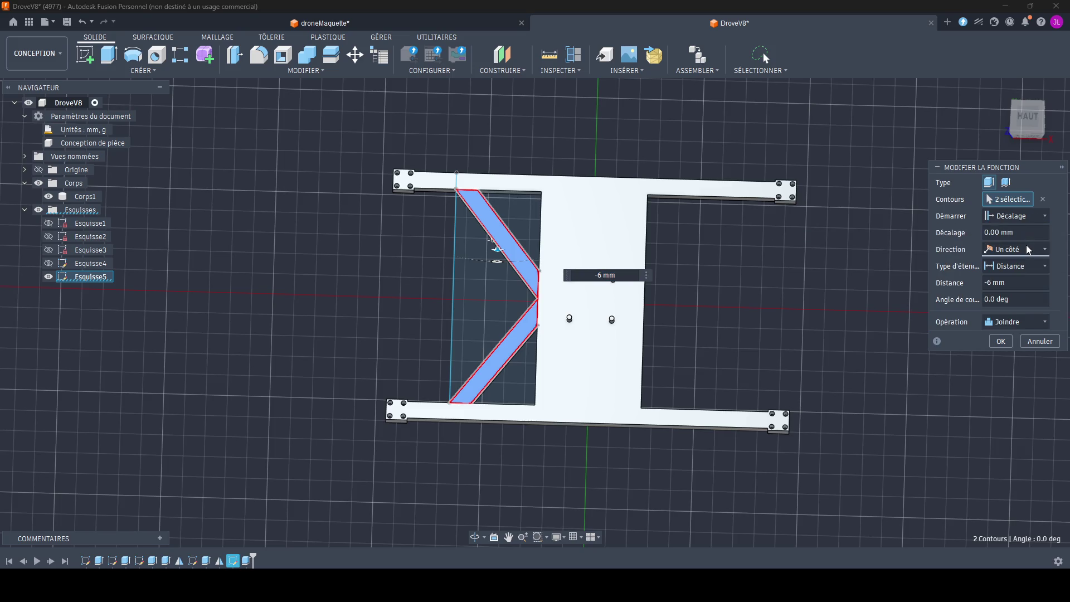
pyautogui.click(1037, 341)
pyautogui.scroll(-3, 469, 334)
pyautogui.scroll(5, 488, 330)
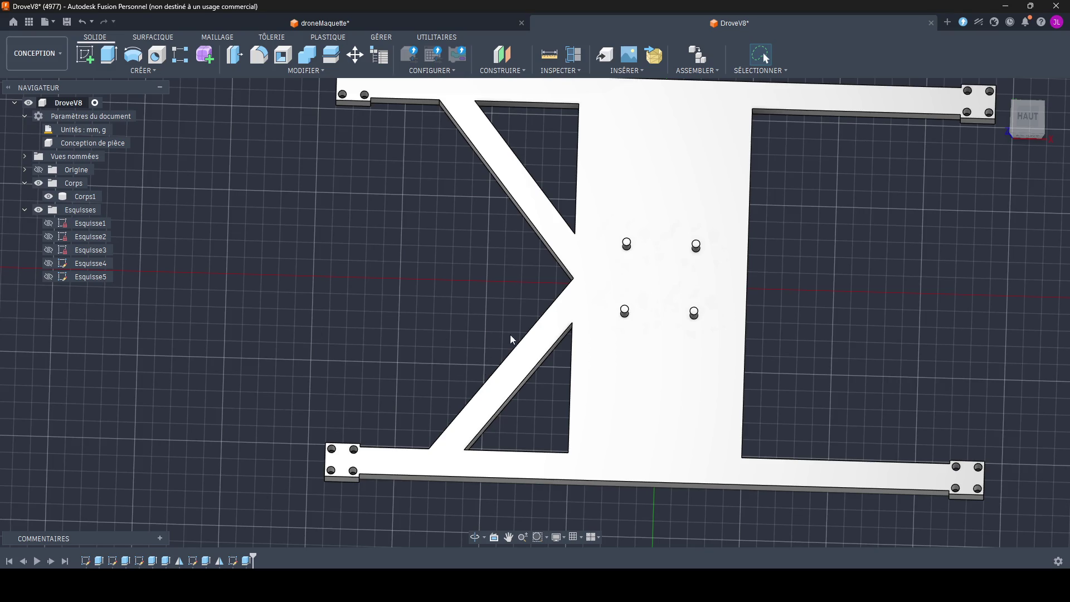
pyautogui.click(536, 339)
# Step: Save the last brace extrusion as a selection set from its timeline actions
pyautogui.click(139, 70)
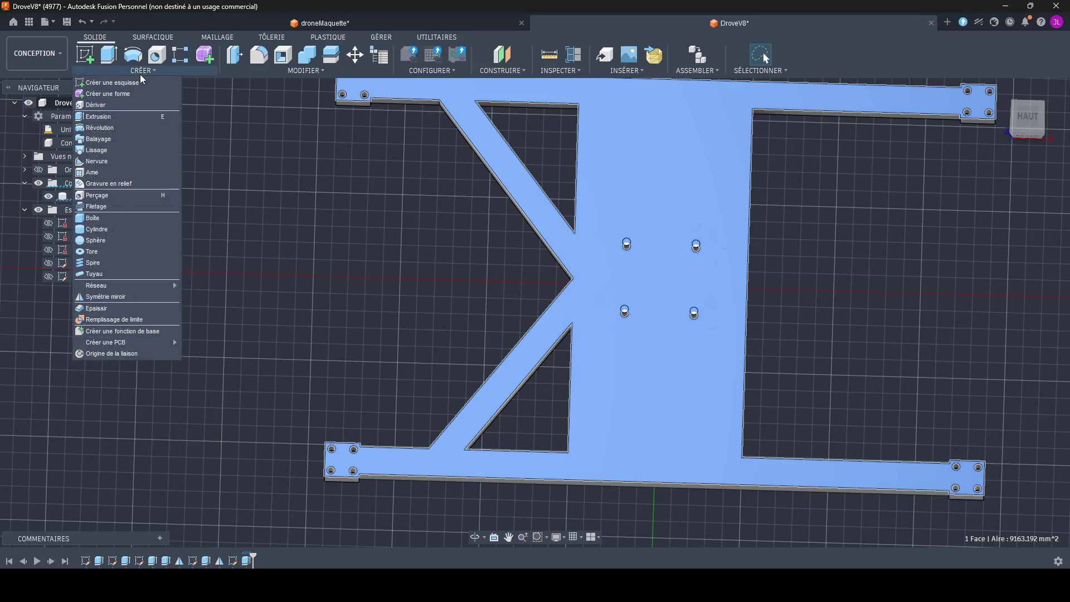
pyautogui.rightClick(486, 399)
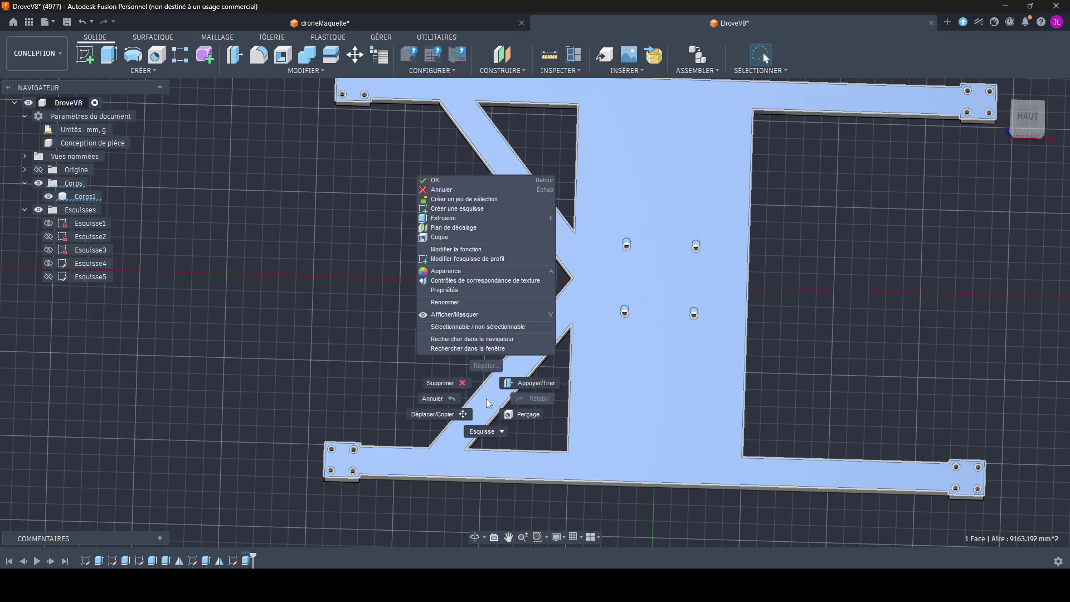
pyautogui.press('Escape')
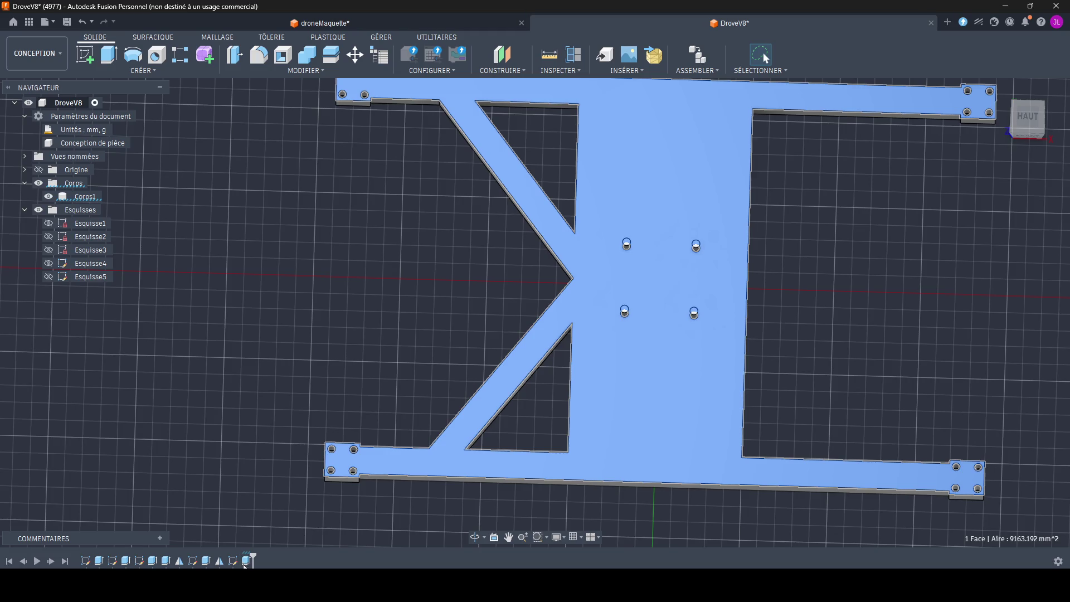
pyautogui.rightClick(246, 561)
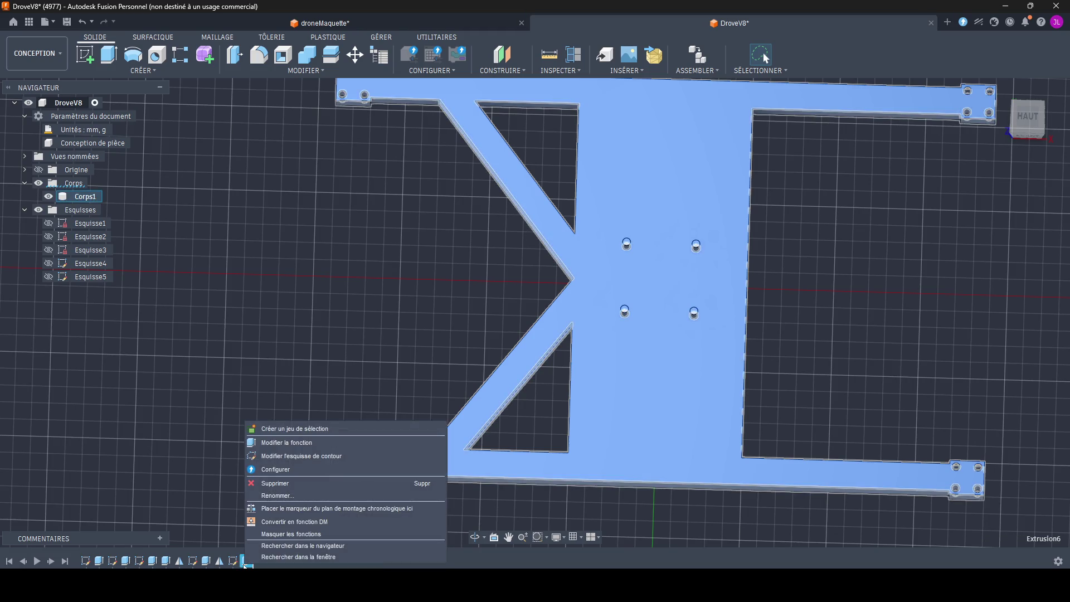
pyautogui.click(273, 521)
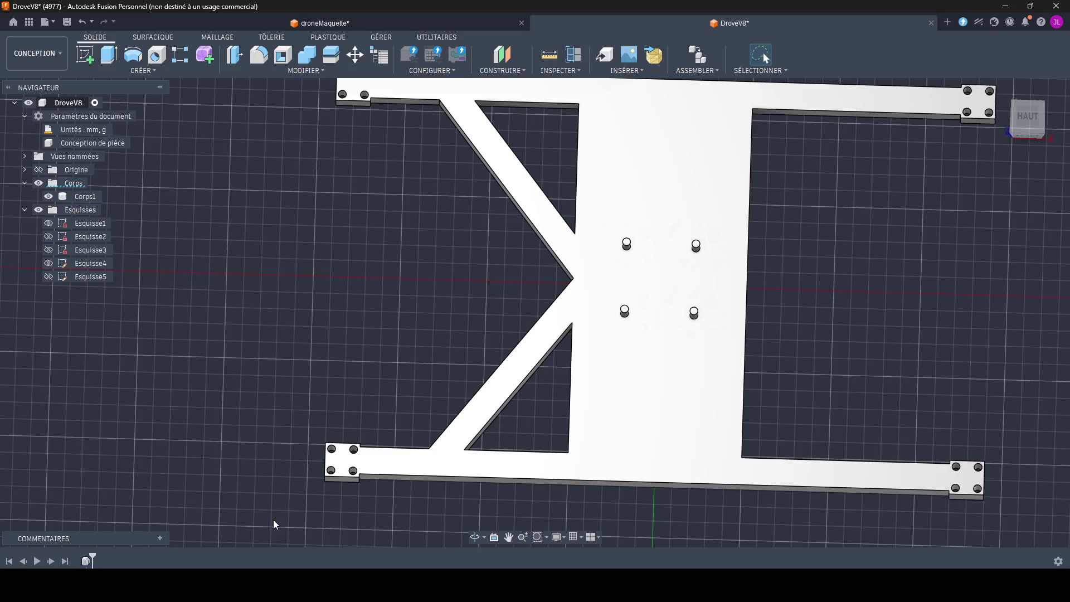
pyautogui.rightClick(246, 561)
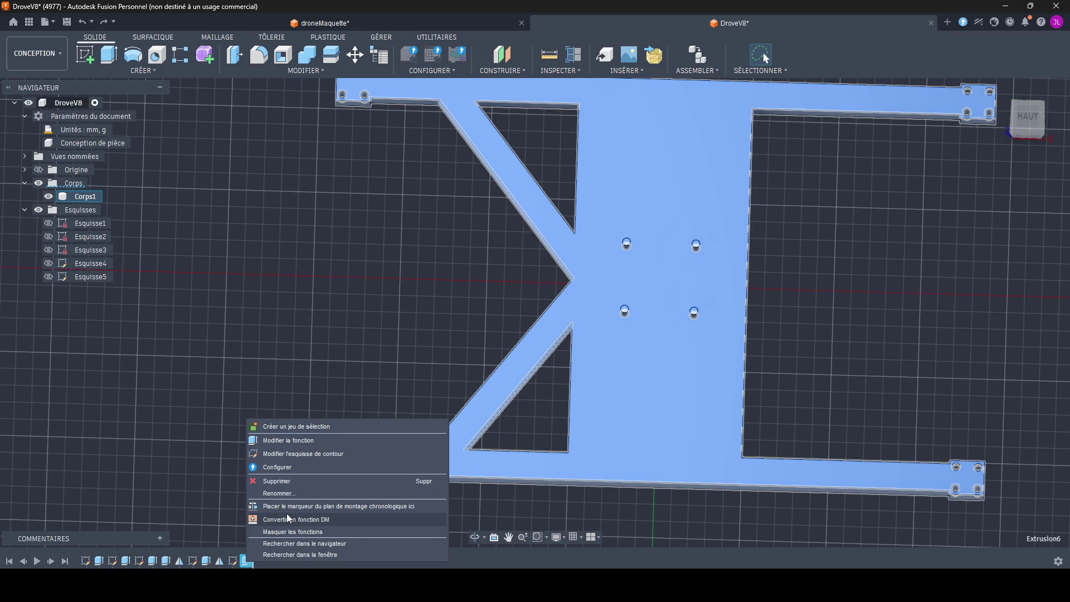
pyautogui.click(300, 543)
pyautogui.rightClick(246, 563)
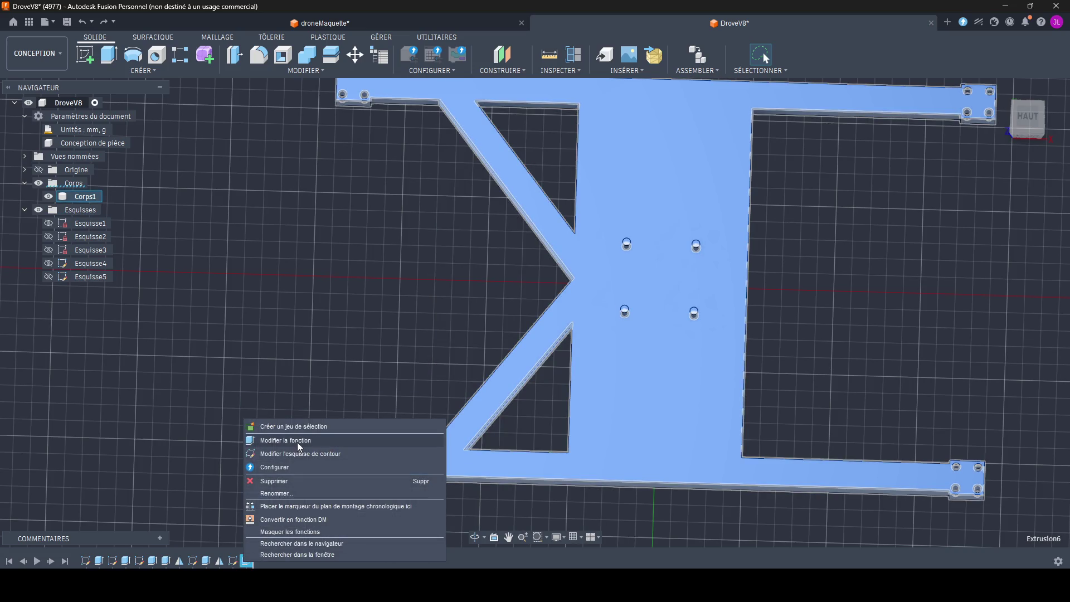
pyautogui.click(310, 423)
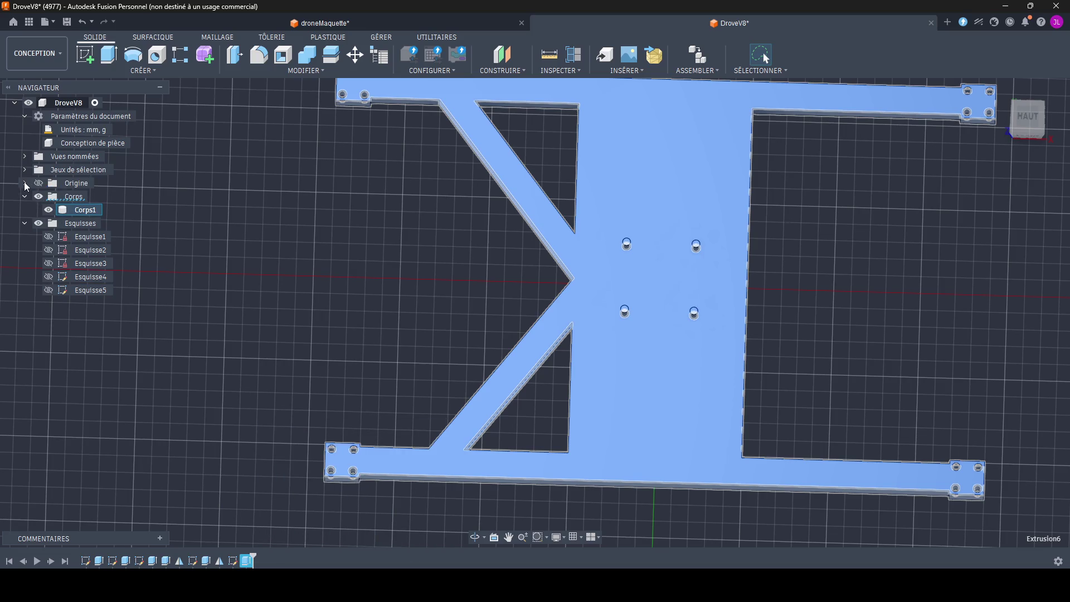
# Step: Select the DroveV8 design, show its selection sets and remove the new selection set
pyautogui.click(34, 104)
pyautogui.click(25, 169)
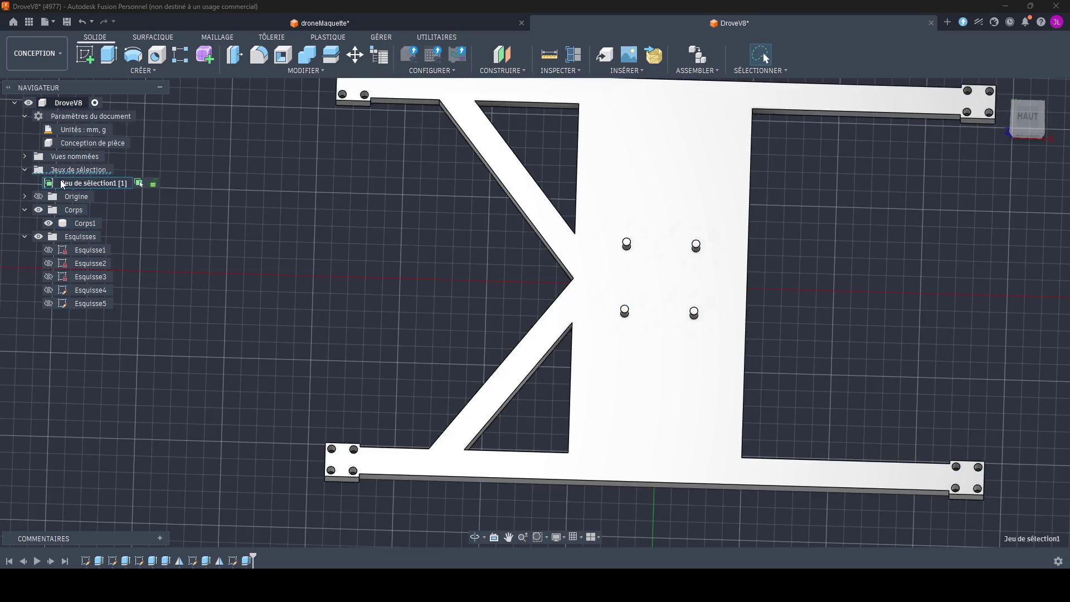
pyautogui.hotkey('ctrl', 'z')
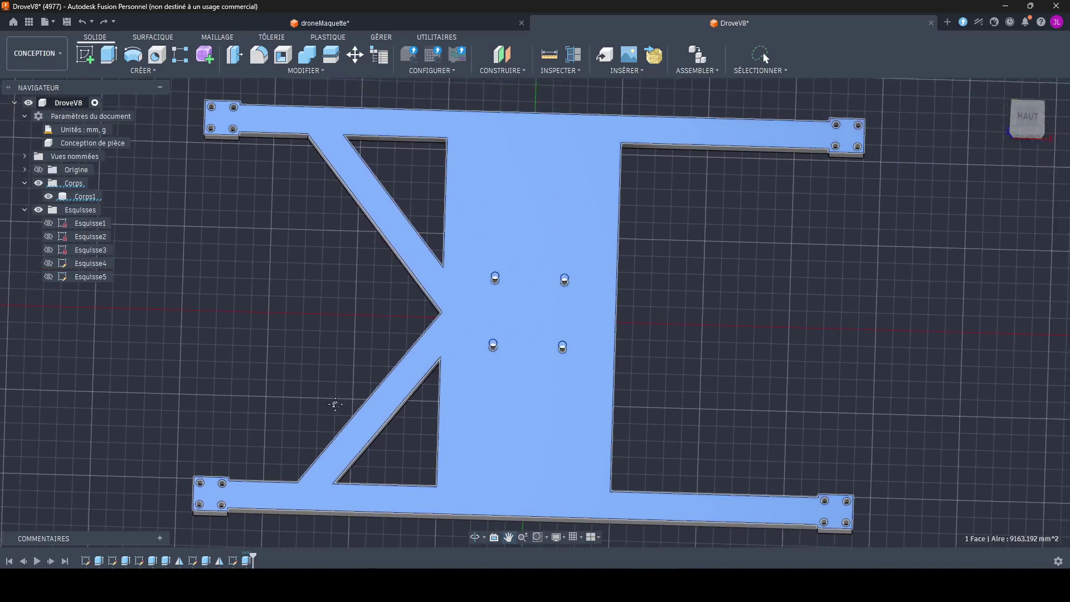
pyautogui.scroll(-3, 337, 426)
pyautogui.scroll(2, 341, 335)
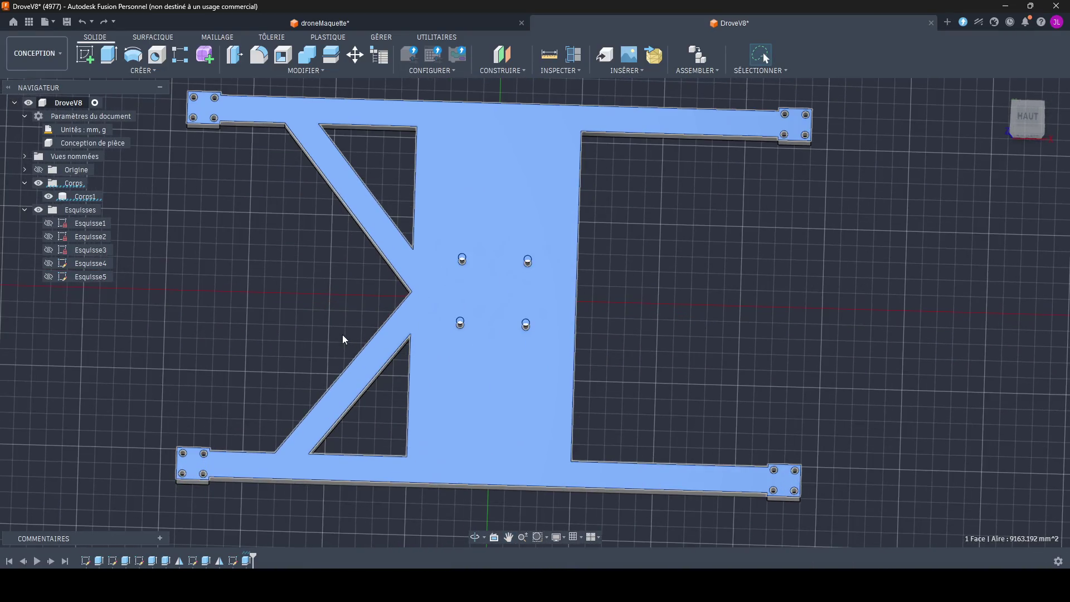
# Step: Mirror the brace face across the YZ plane with Symétrie miroir; the feature fails with an error
pyautogui.click(137, 71)
pyautogui.click(106, 296)
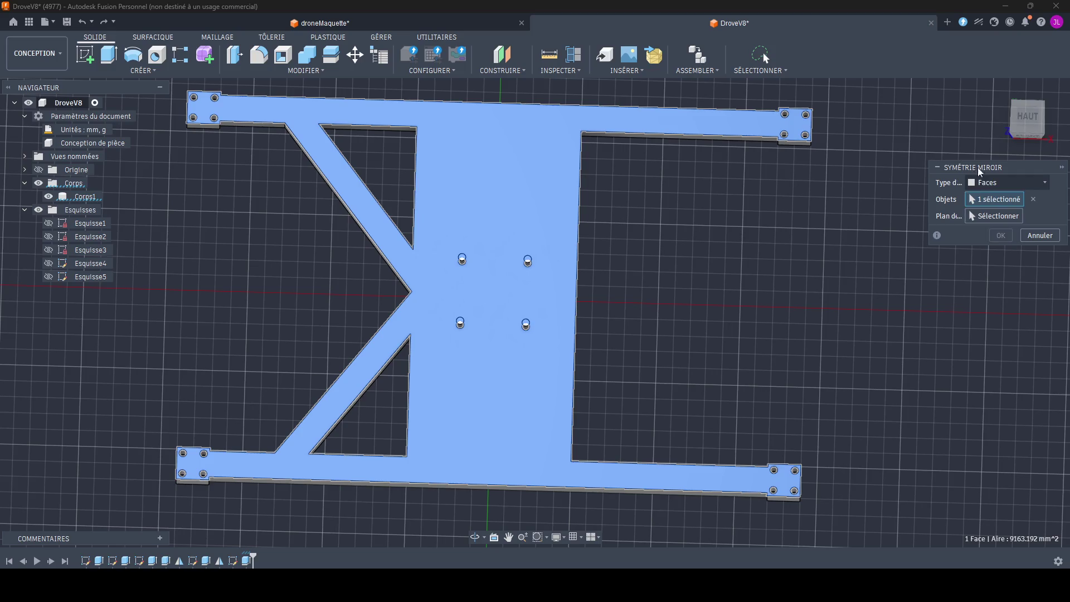
pyautogui.moveTo(523, 292)
pyautogui.keyDown('shift'); pyautogui.mouseDown(button='middle')
pyautogui.moveTo(546, 323)
pyautogui.moveTo(558, 303)
pyautogui.moveTo(553, 274)
pyautogui.mouseUp(button='middle'); pyautogui.keyUp('shift')
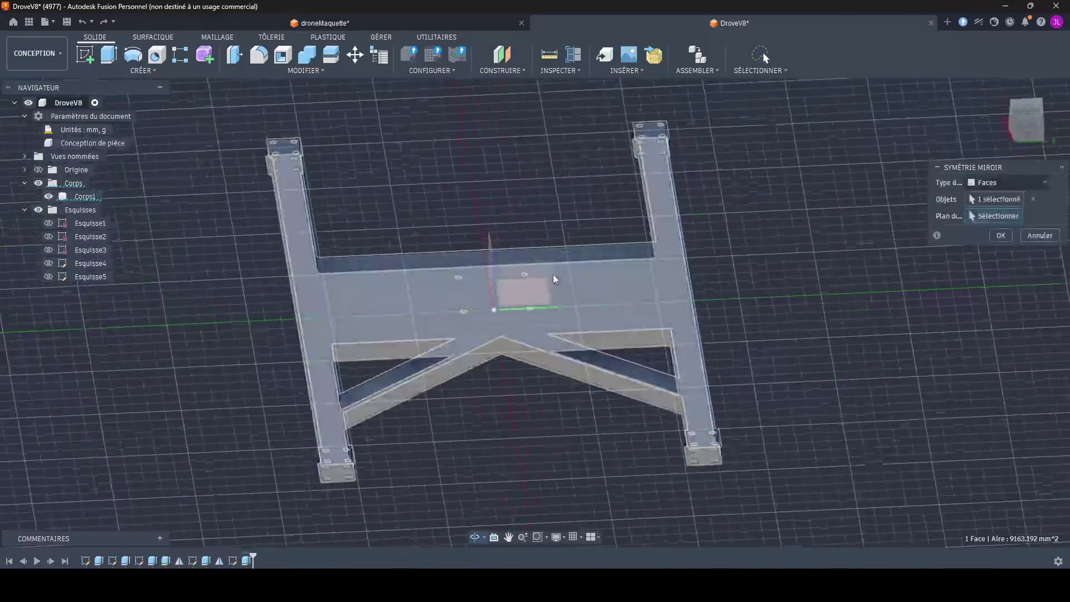
pyautogui.click(539, 288)
pyautogui.moveTo(509, 359)
pyautogui.keyDown('shift'); pyautogui.mouseDown(button='middle')
pyautogui.moveTo(535, 318)
pyautogui.moveTo(526, 280)
pyautogui.mouseUp(button='middle'); pyautogui.keyUp('shift')
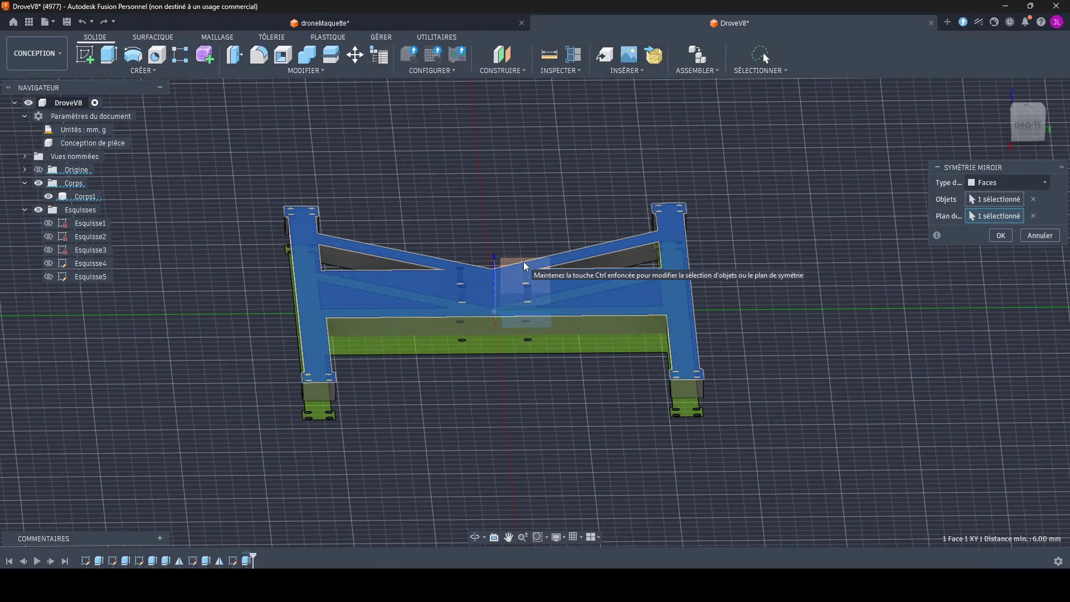
pyautogui.click(1032, 216)
pyautogui.click(537, 258)
pyautogui.moveTo(516, 403)
pyautogui.keyDown('shift'); pyautogui.mouseDown(button='middle')
pyautogui.moveTo(551, 351)
pyautogui.moveTo(914, 328)
pyautogui.mouseUp(button='middle'); pyautogui.keyUp('shift')
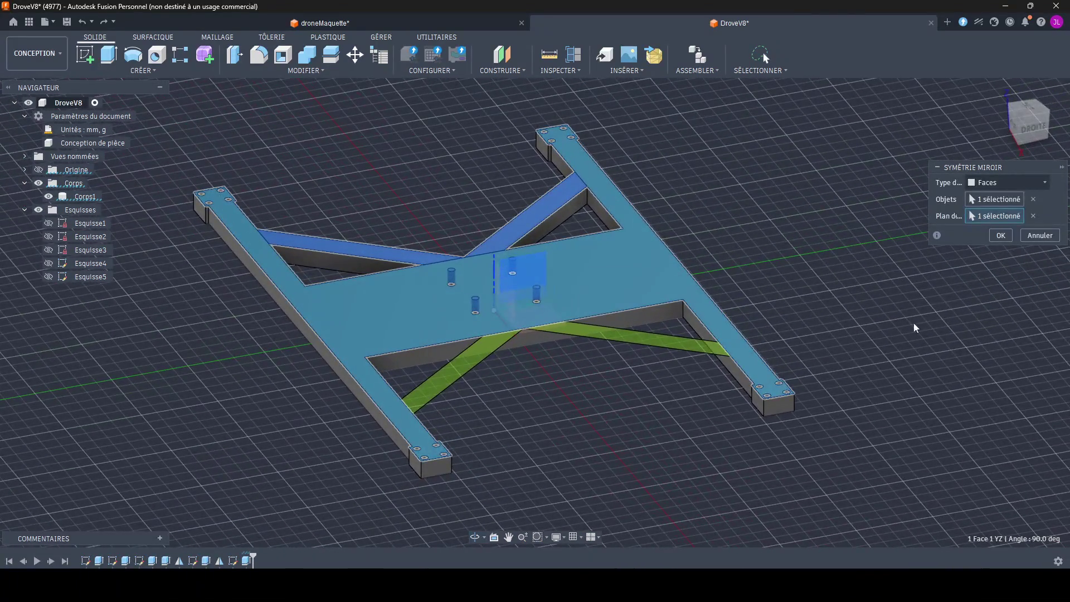
pyautogui.click(995, 235)
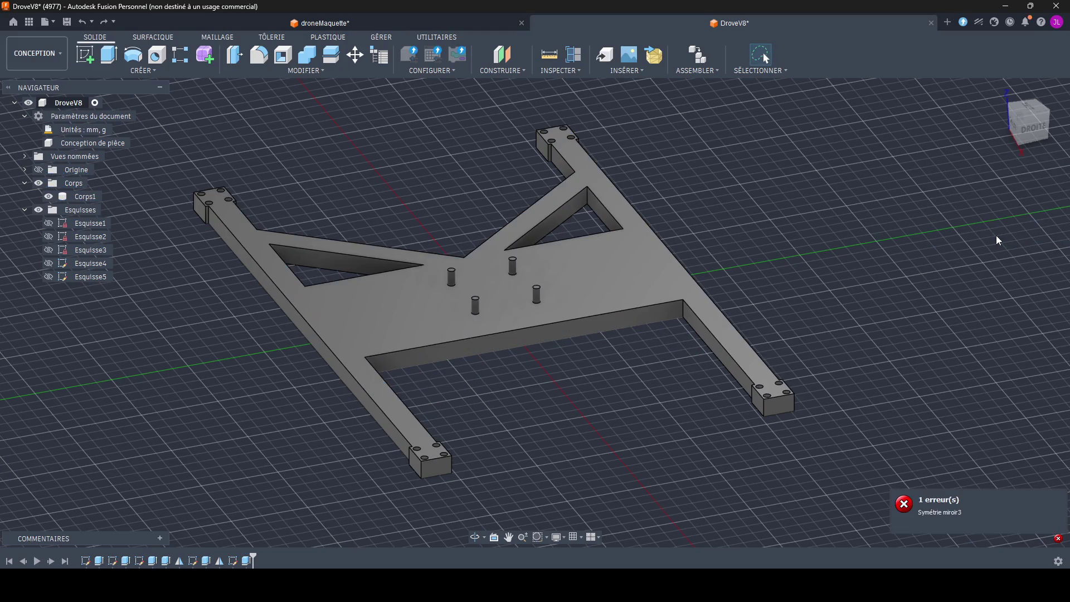
# Step: Delete the failed timeline feature, leaving the plain H-plate with the Esquisse5 sketch selected
pyautogui.rightClick(248, 561)
pyautogui.click(290, 480)
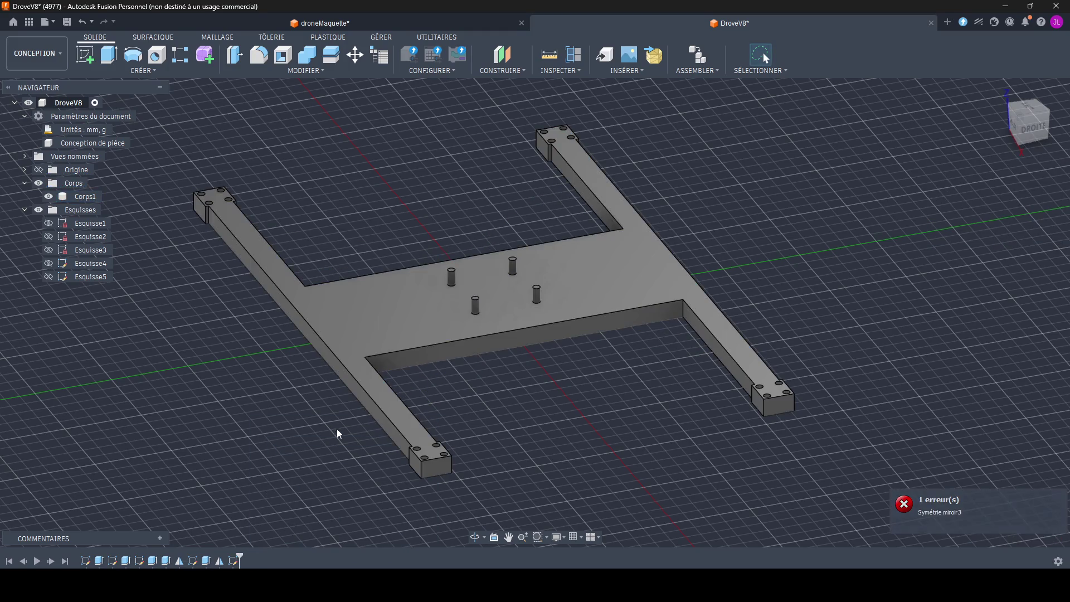
pyautogui.keyDown('shift'); pyautogui.moveTo(337, 432); pyautogui.dragTo(279, 542, button='middle'); pyautogui.keyUp('shift')
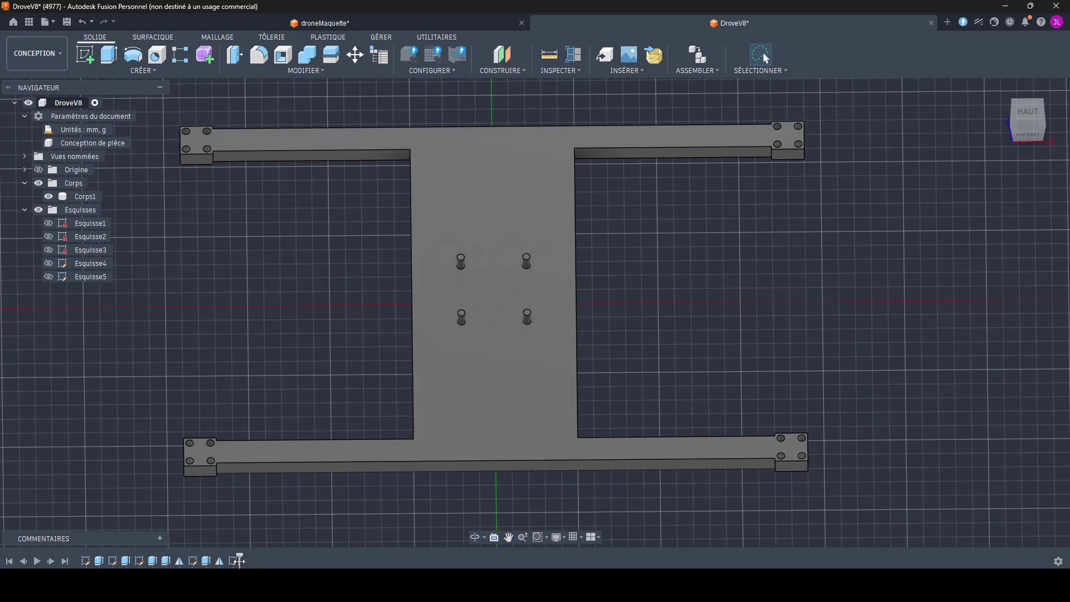
pyautogui.click(235, 561)
pyautogui.click(122, 73)
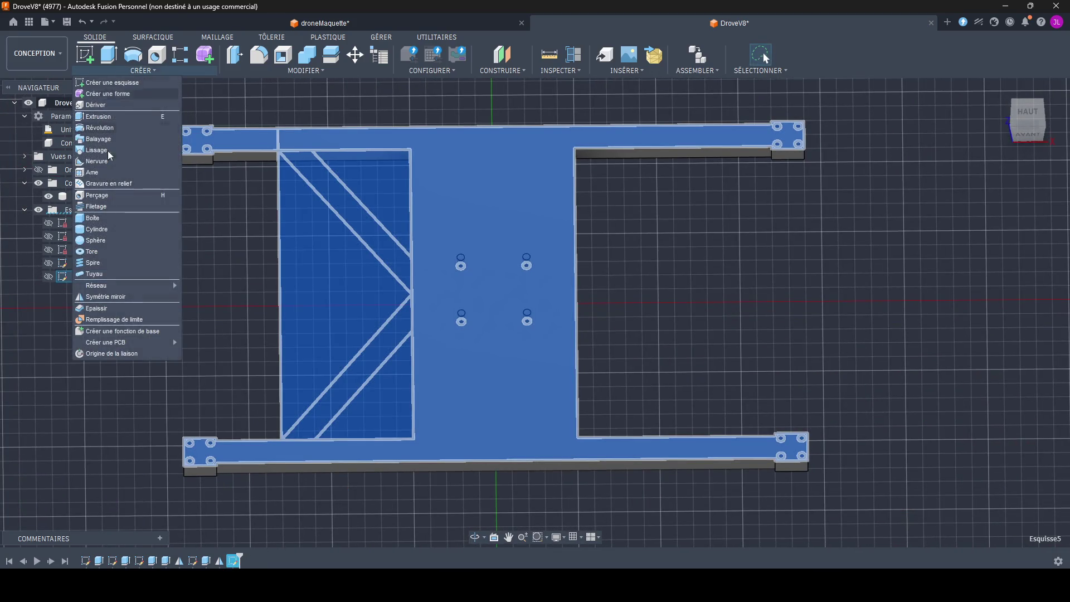
# Step: Start a Fonctions mirror and show the Esquisse5 and Esquisse4 sketches over the plate body
pyautogui.click(125, 297)
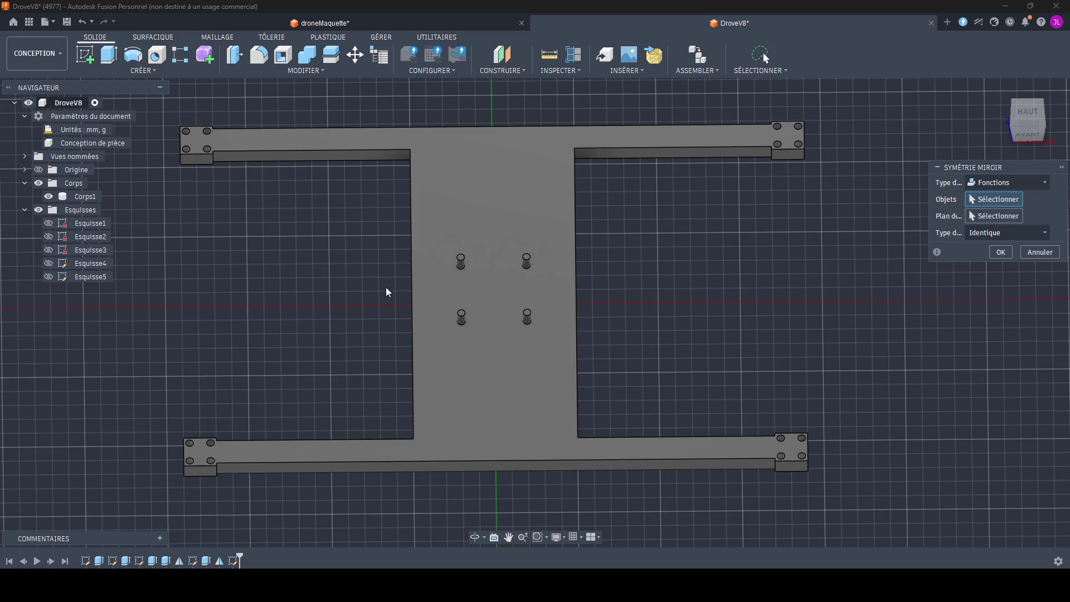
pyautogui.click(980, 199)
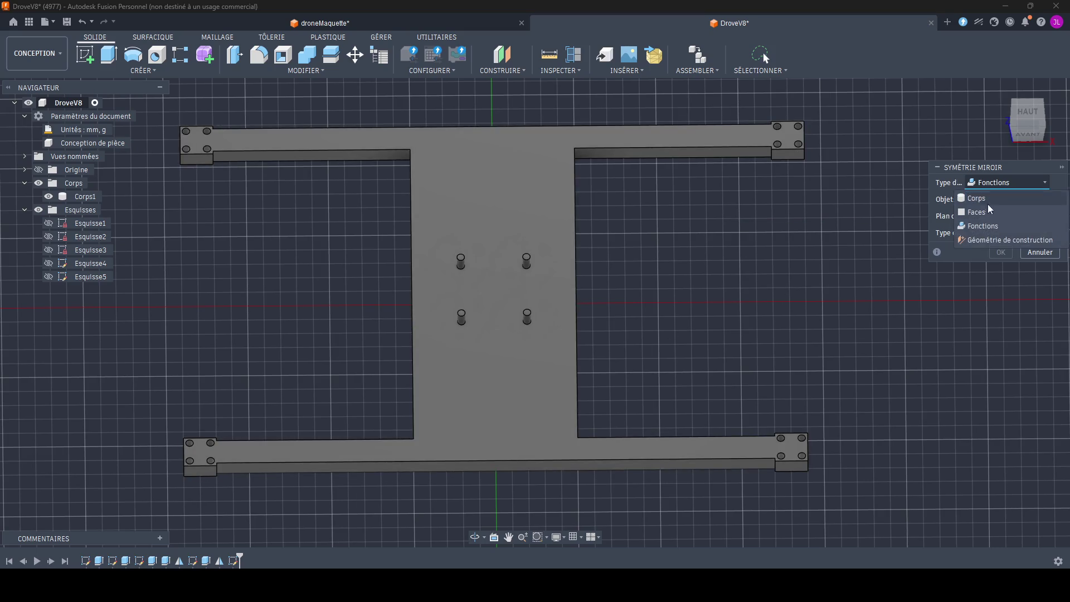
pyautogui.click(934, 235)
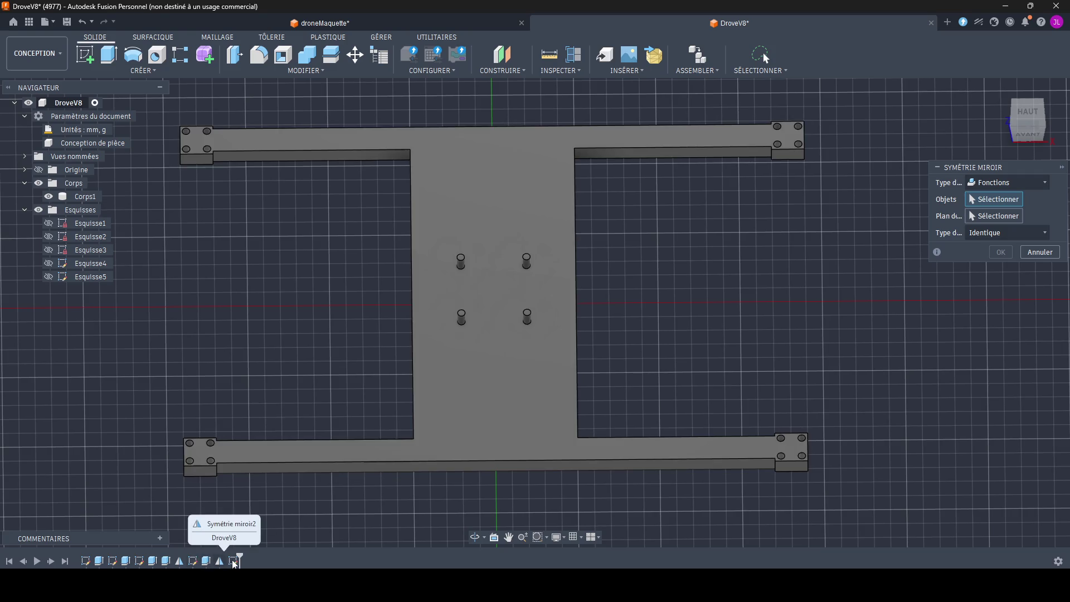
pyautogui.click(49, 277)
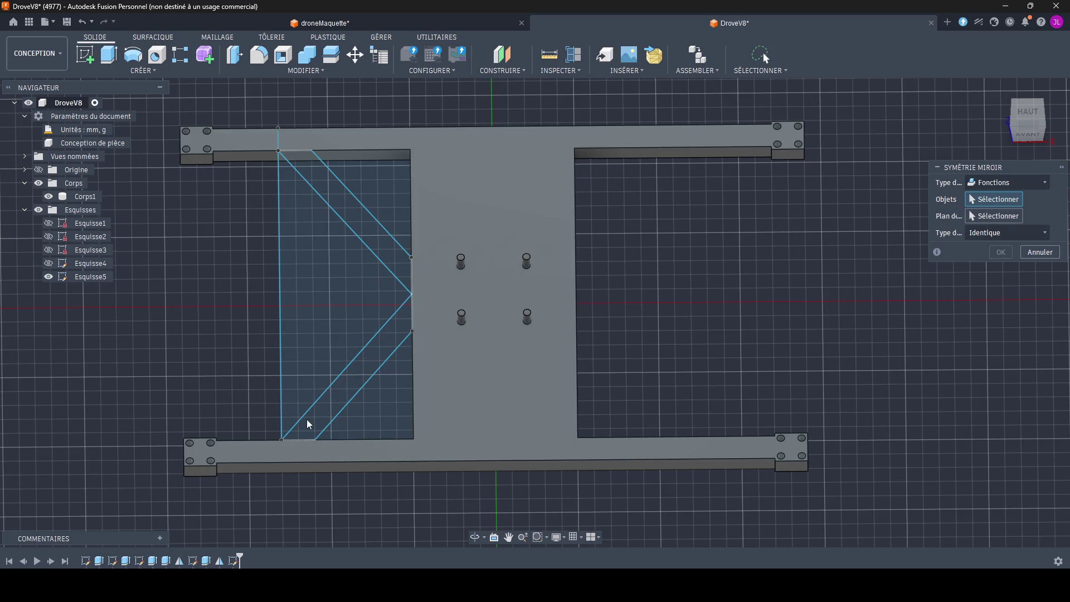
pyautogui.scroll(2, 334, 414)
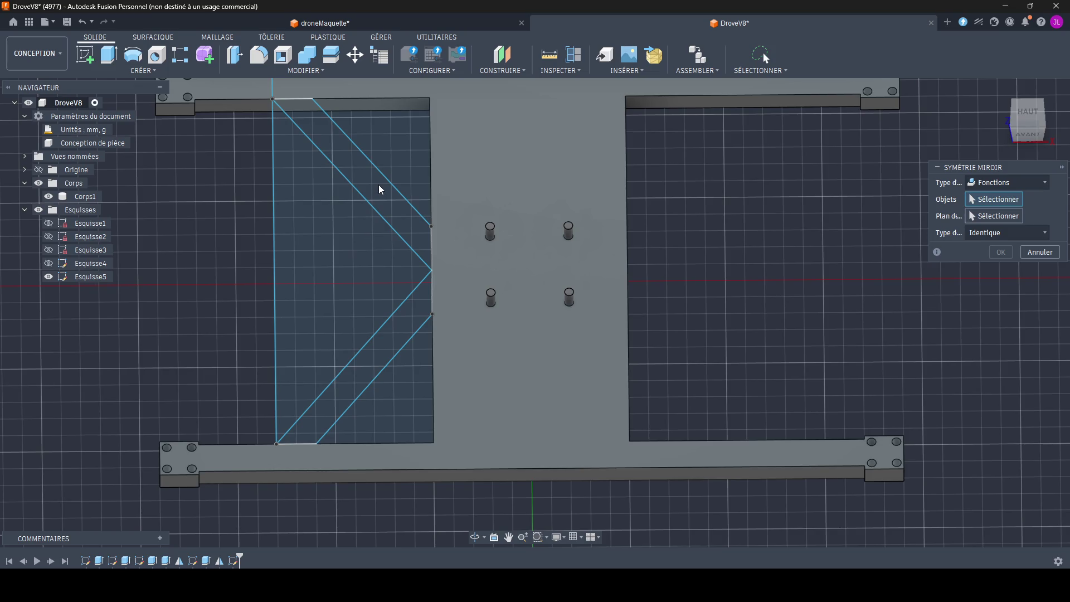
pyautogui.click(48, 263)
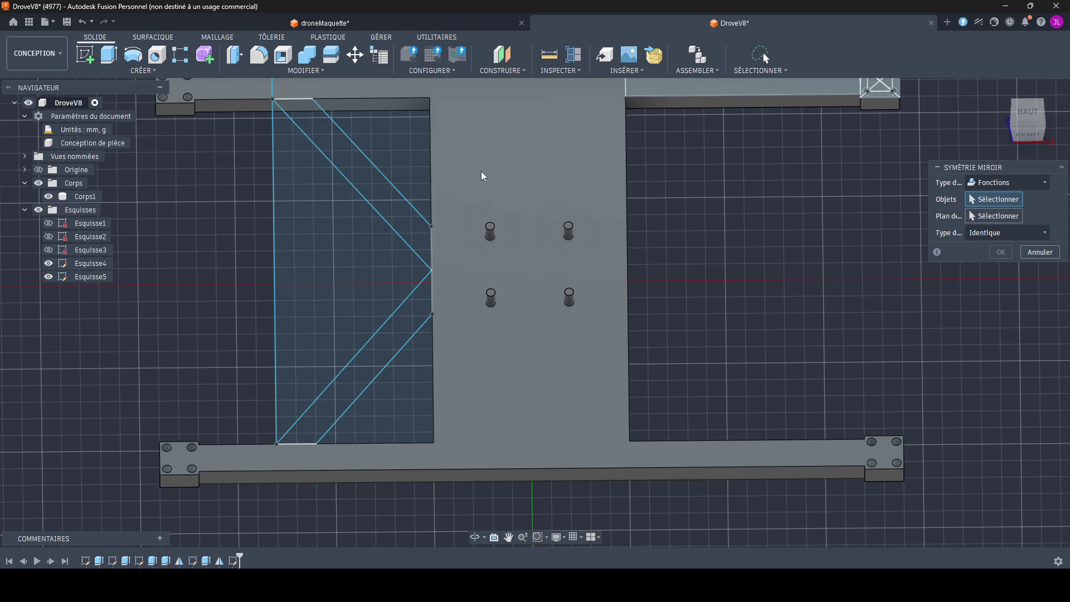
pyautogui.click(870, 92)
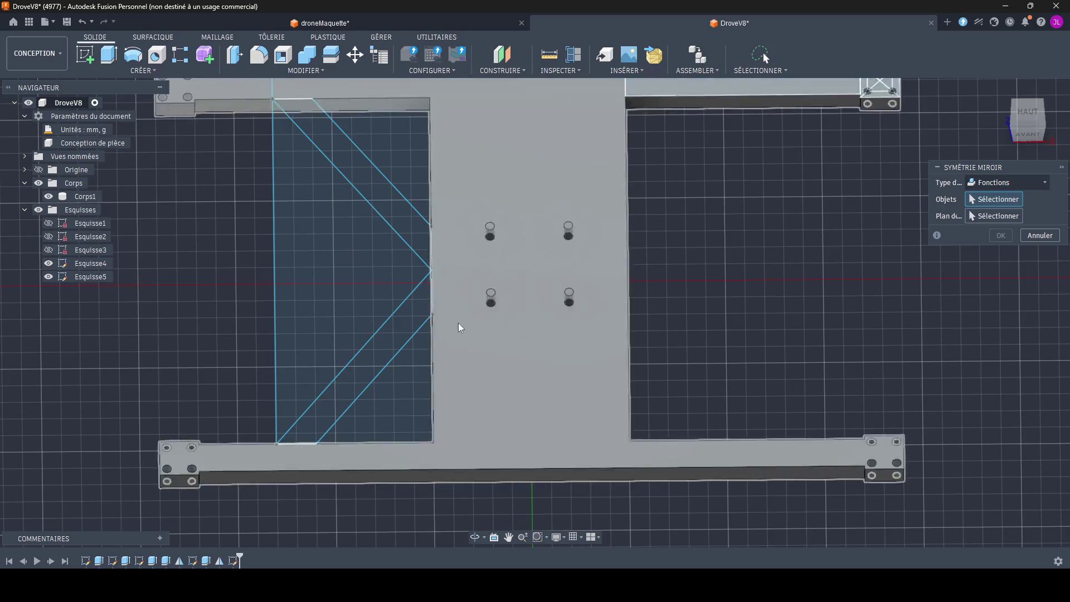
pyautogui.keyDown('shift'); pyautogui.moveTo(458, 323); pyautogui.dragTo(464, 366, button='middle'); pyautogui.keyUp('shift')
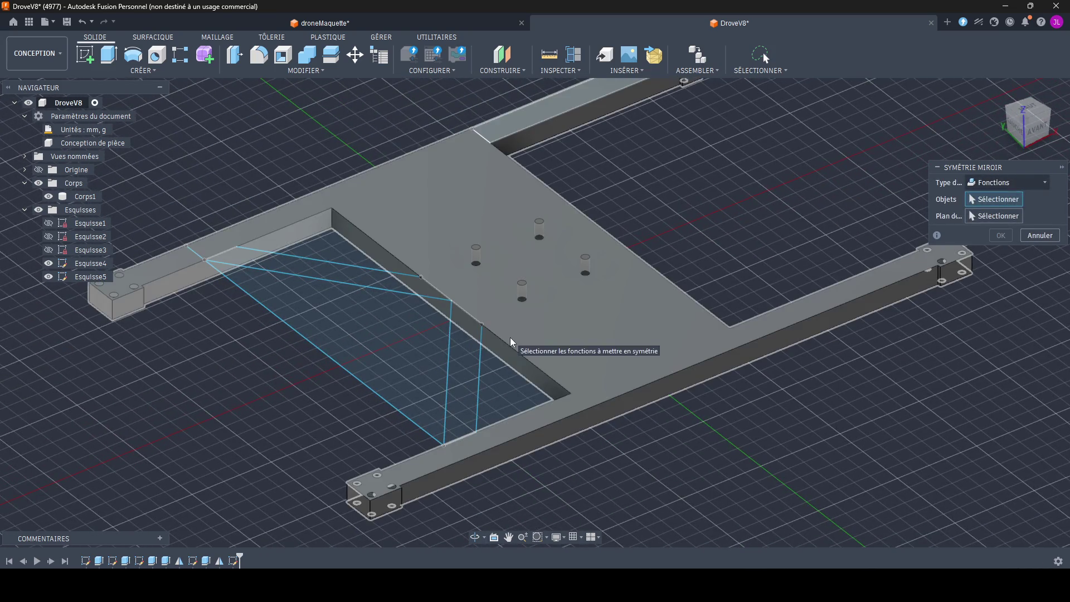
# Step: Settle the Symétrie miroir Type on Corps after cycling through body and face options
pyautogui.click(49, 196)
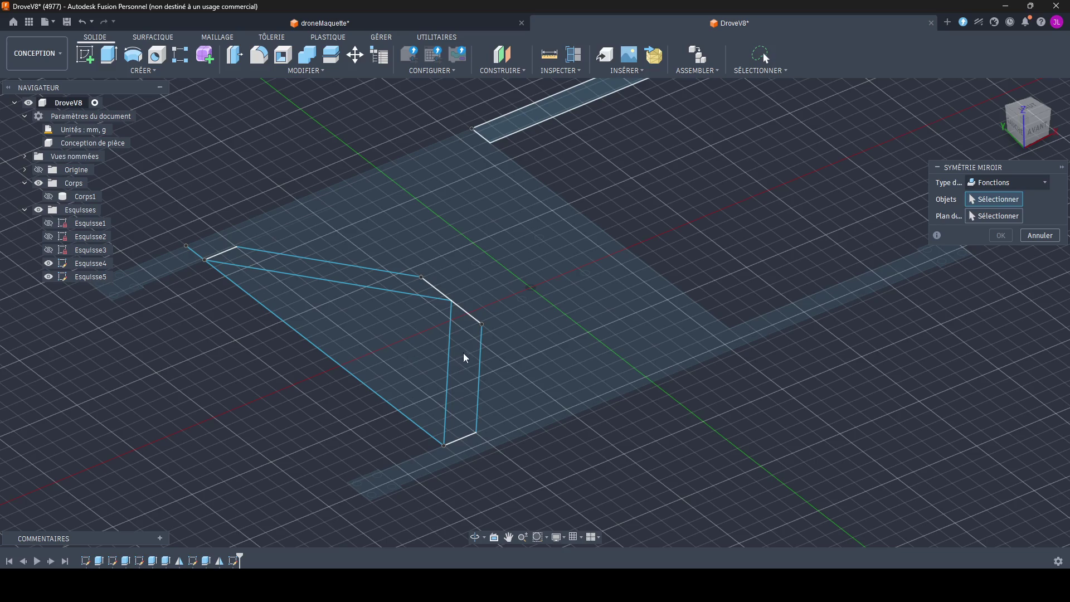
pyautogui.click(1003, 183)
pyautogui.click(970, 207)
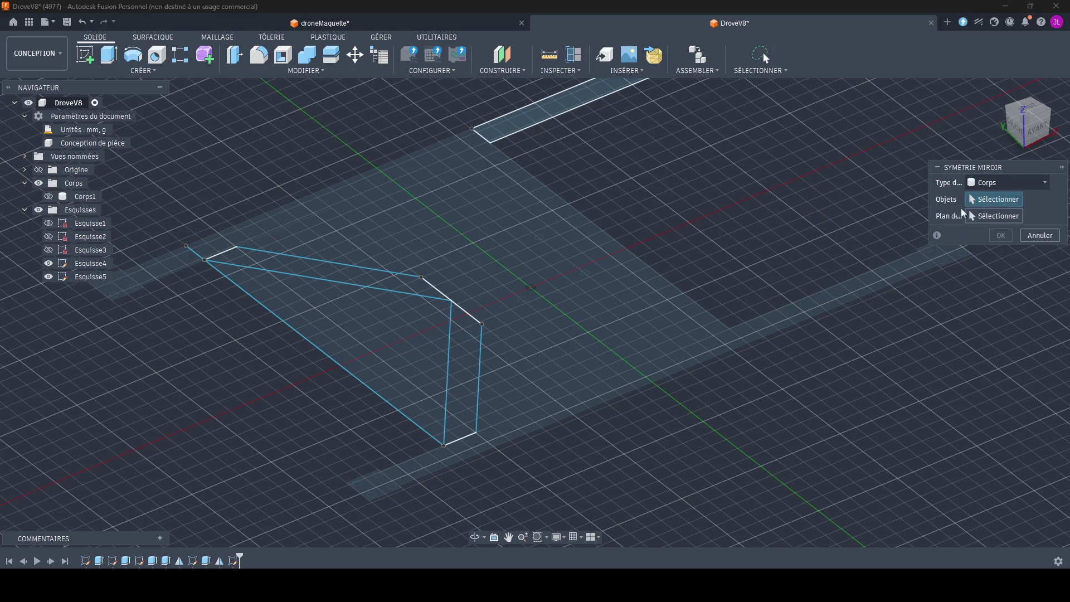
pyautogui.click(1017, 183)
pyautogui.click(993, 208)
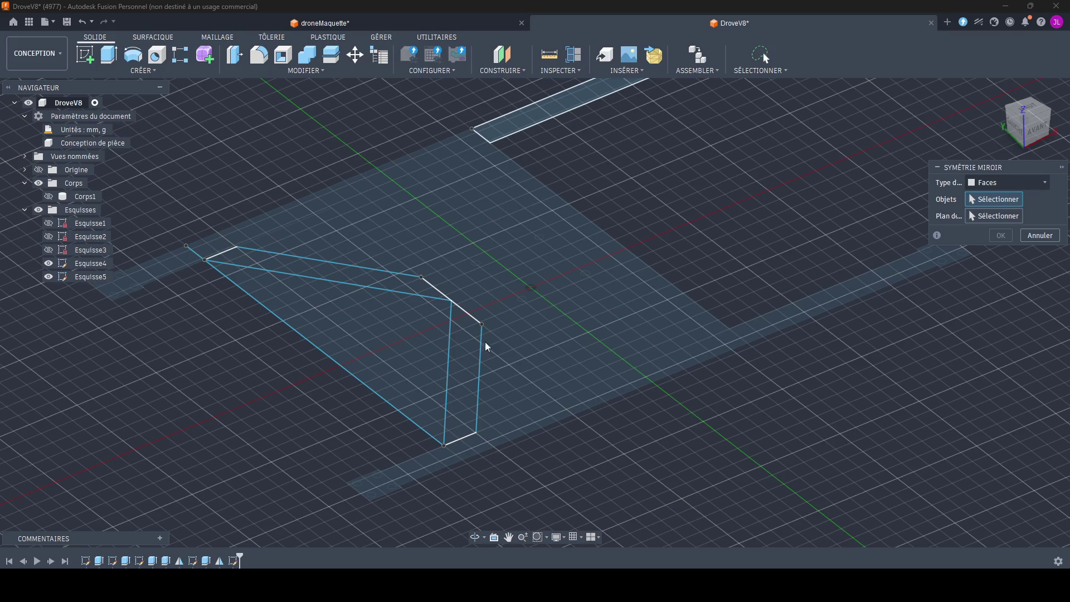
pyautogui.click(998, 182)
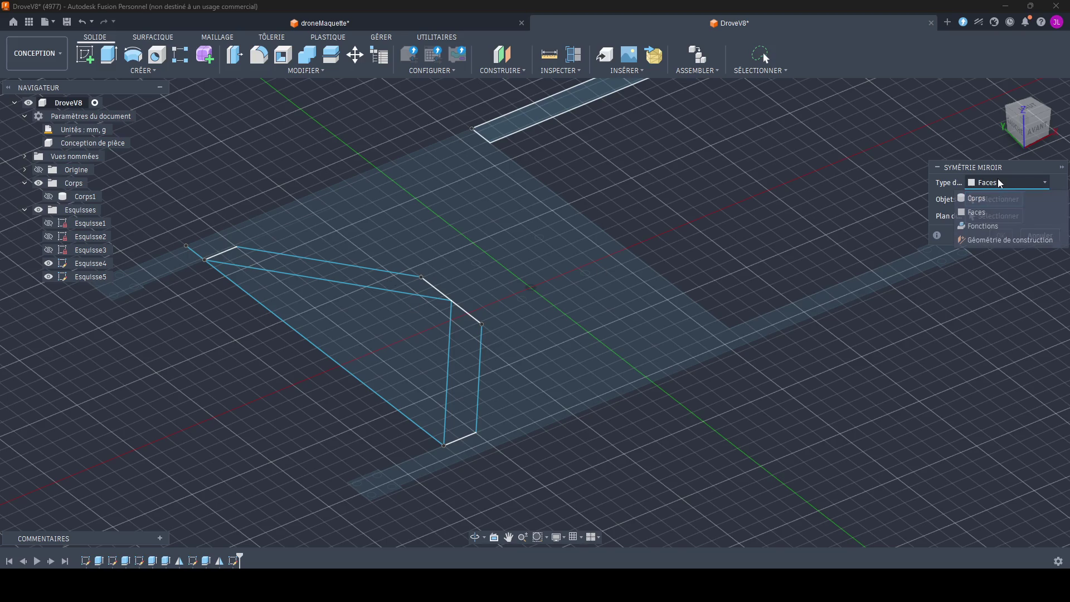
pyautogui.click(978, 199)
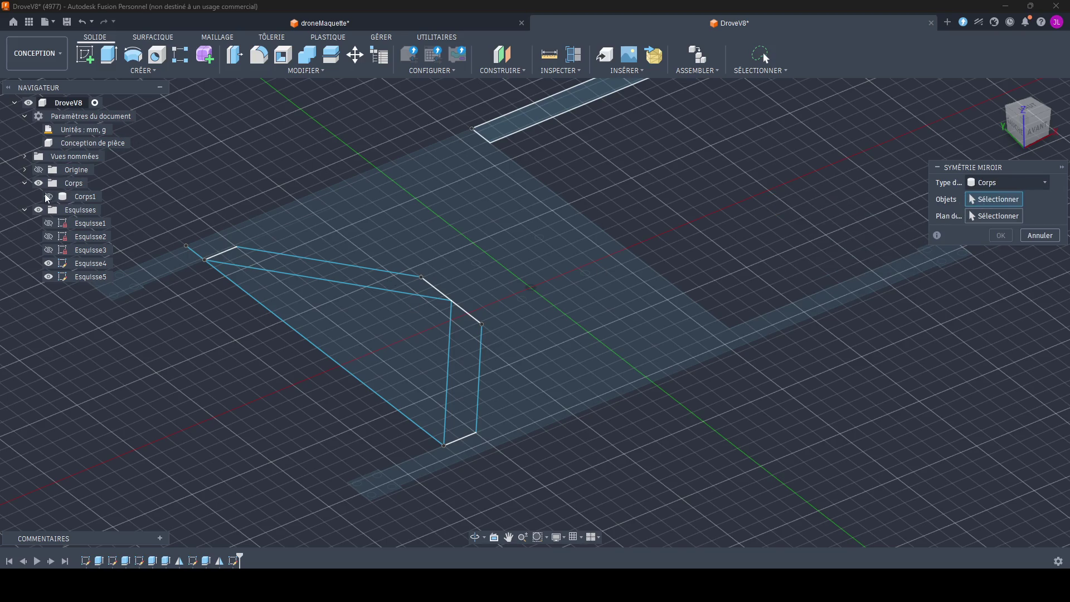
pyautogui.click(48, 197)
# Step: Mirror Corps1 across the chosen plane with Joindre; the body mirror ends in an error
pyautogui.click(642, 329)
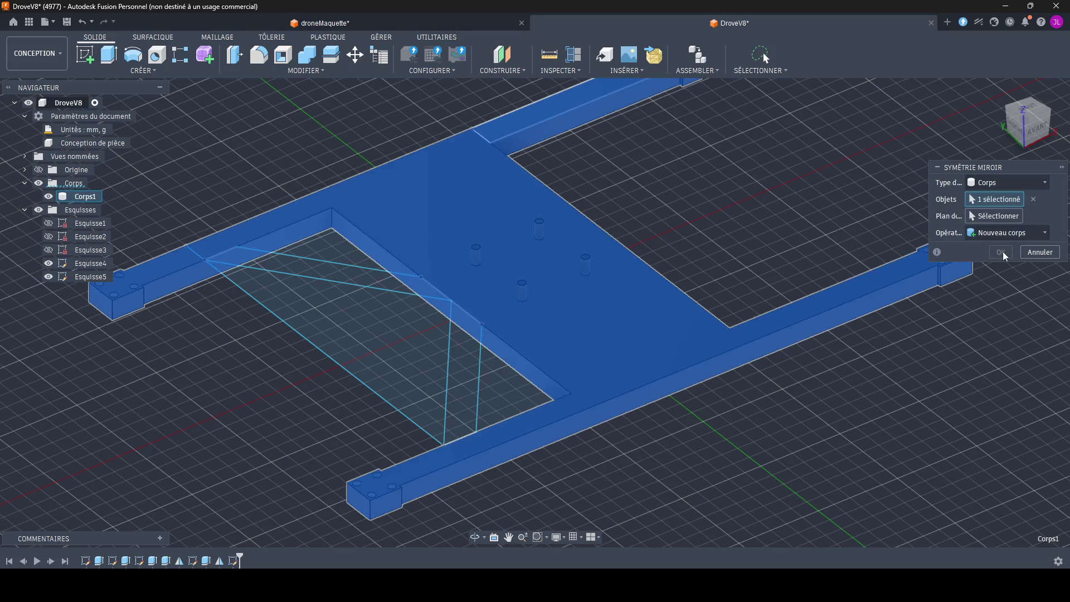
pyautogui.click(526, 246)
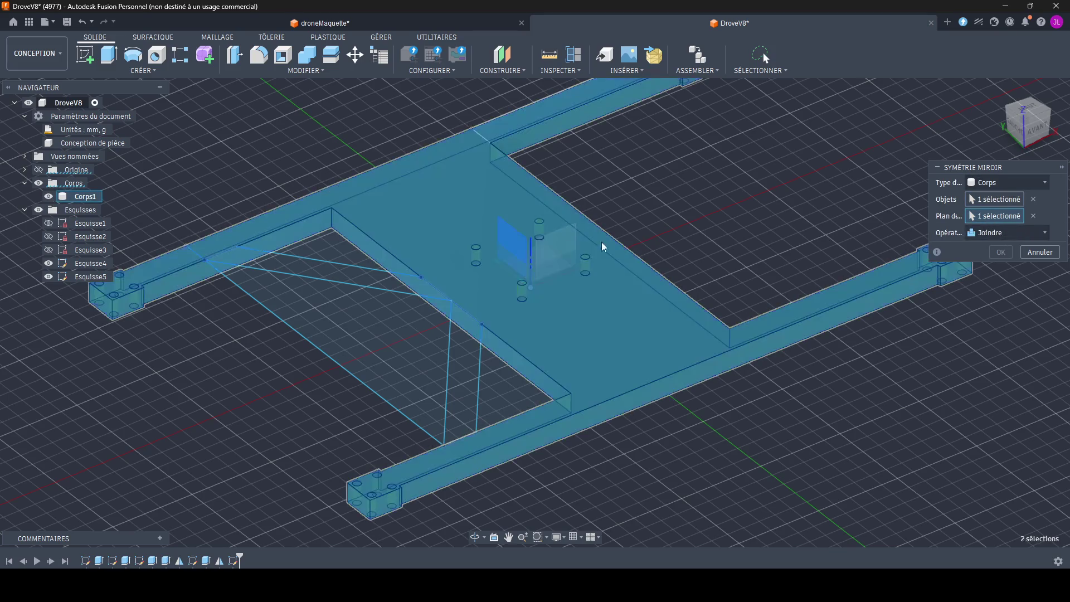
pyautogui.click(993, 254)
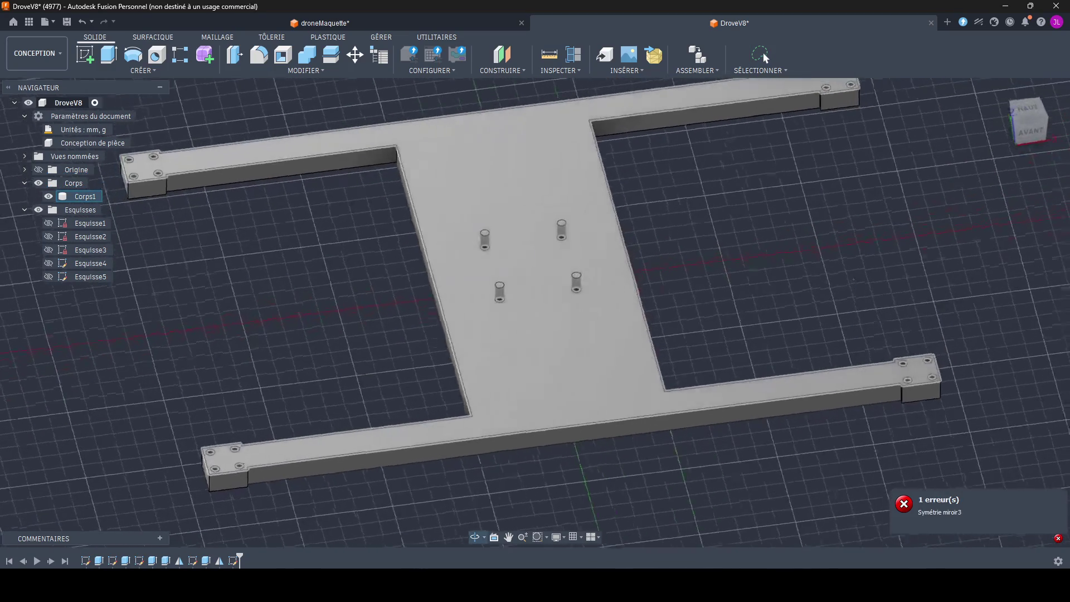